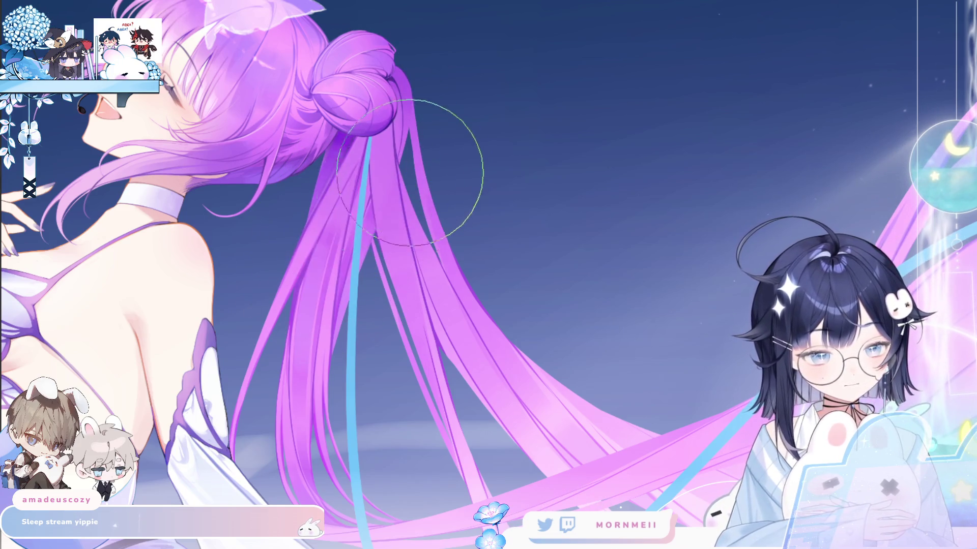
Zoom out to the full illustration, hide the cyan ribbon line over the hair, and mirror-check
{"action": "left_click", "coordinate": [442, 264]}
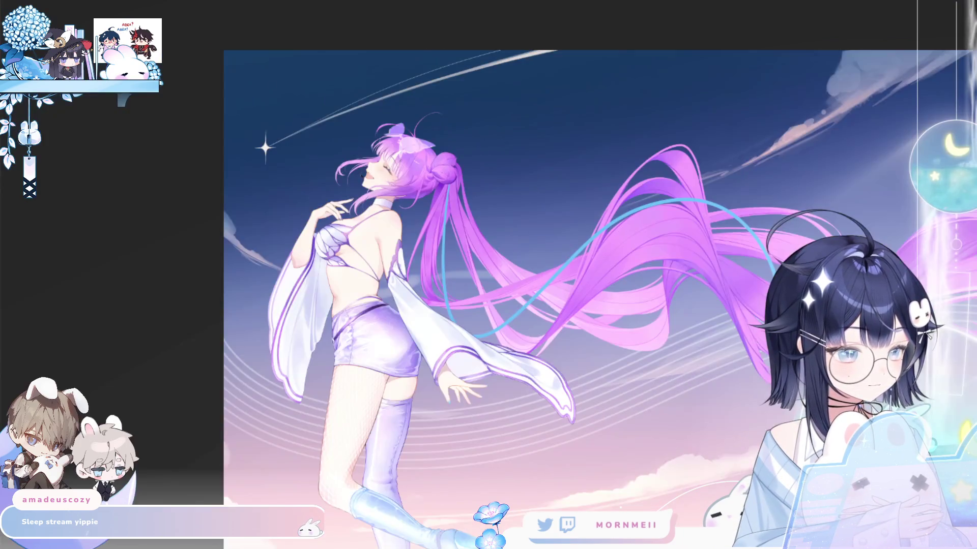
{"action": "left_click_drag", "start_coordinate": [703, 420], "coordinate": [562, 378]}
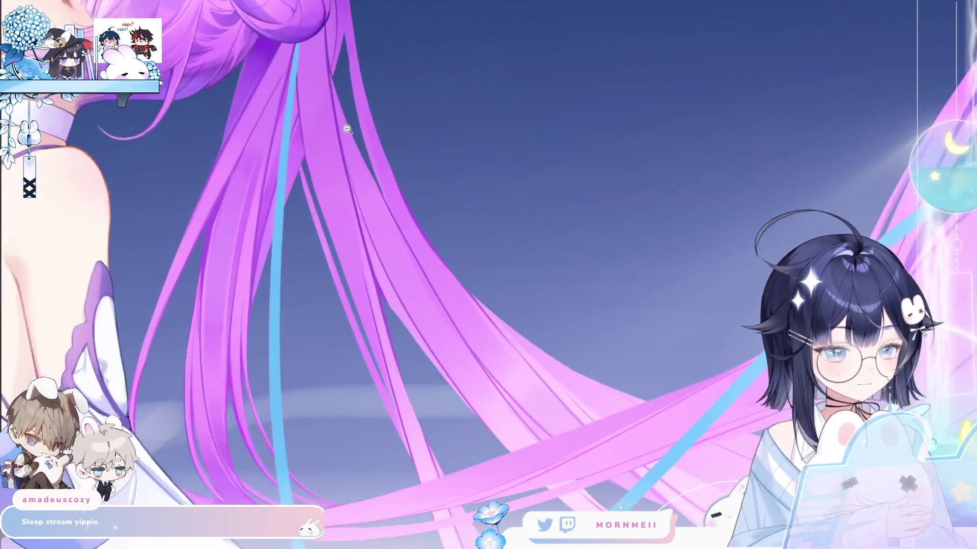
{"action": "left_click", "coordinate": [411, 212]}
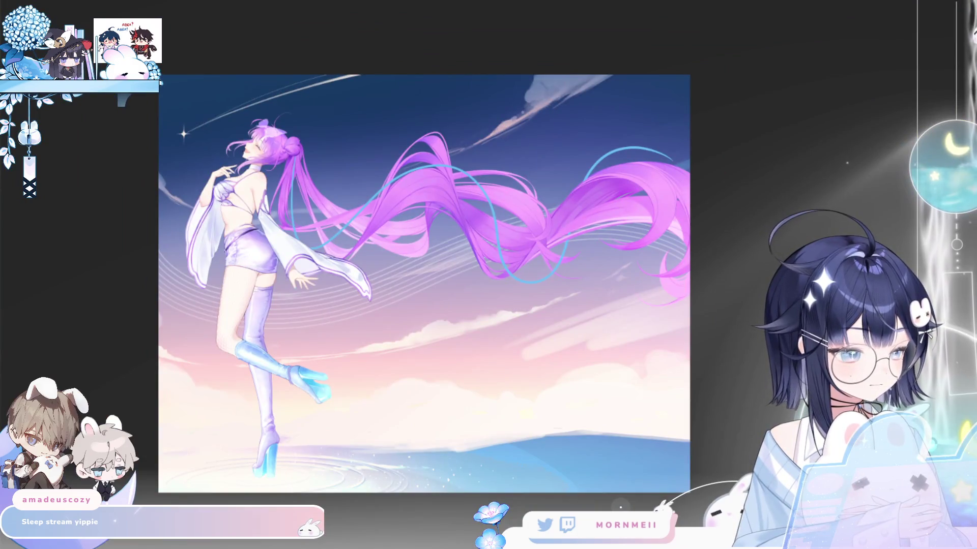
{"action": "key", "text": "ctrl+z"}
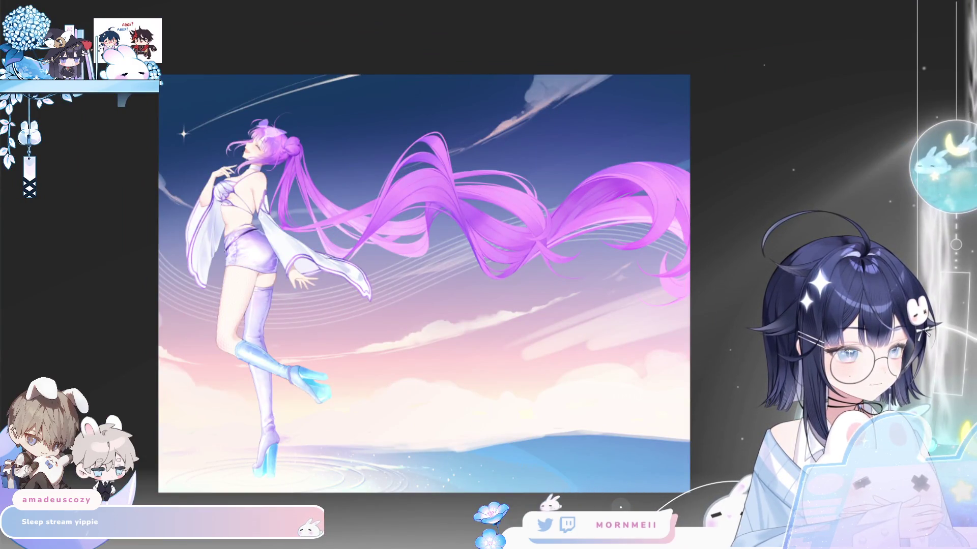
{"action": "key", "text": "h"}
{"action": "key", "text": "h"}
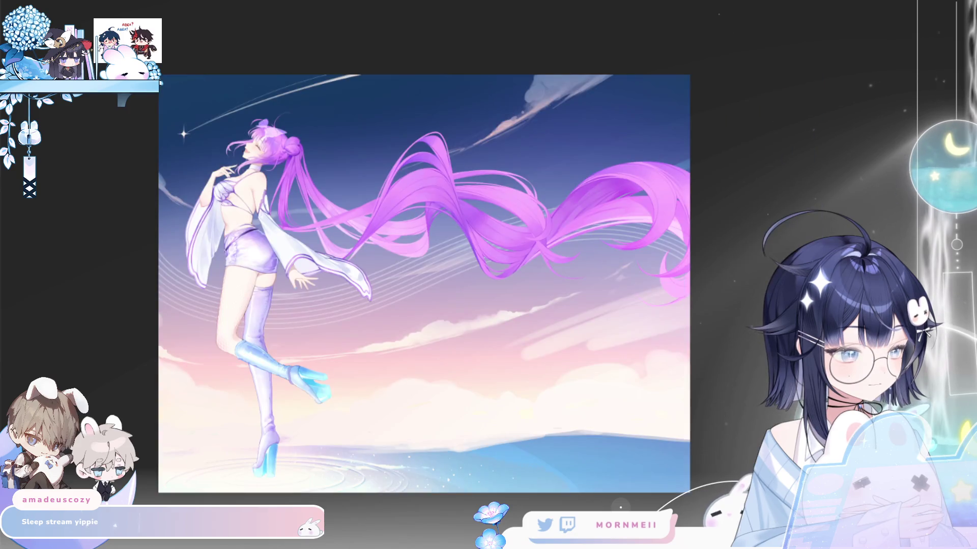
Repaint strands of the flowing hair up close, then mirror the full view to check balance
{"action": "left_click", "coordinate": [590, 220]}
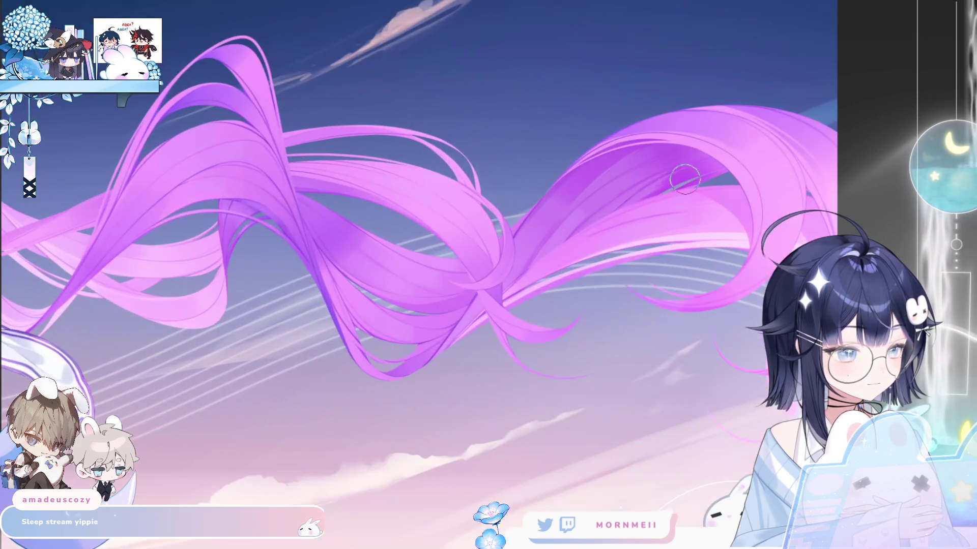
{"action": "left_click_drag", "start_coordinate": [627, 181], "coordinate": [702, 163]}
{"action": "key", "text": "ctrl+0"}
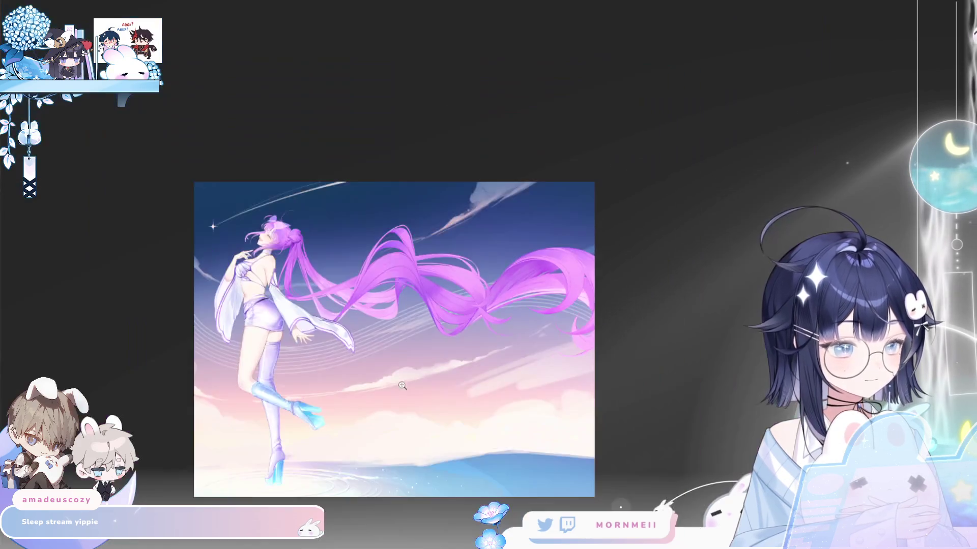
{"action": "key", "text": "h"}
{"action": "key", "text": "h"}
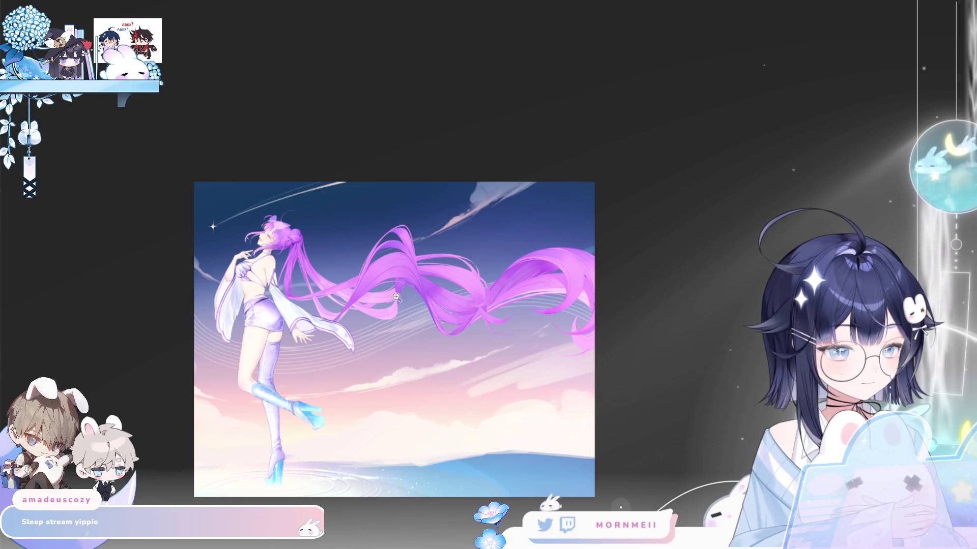
{"action": "left_click", "coordinate": [396, 296]}
{"action": "key", "text": "h"}
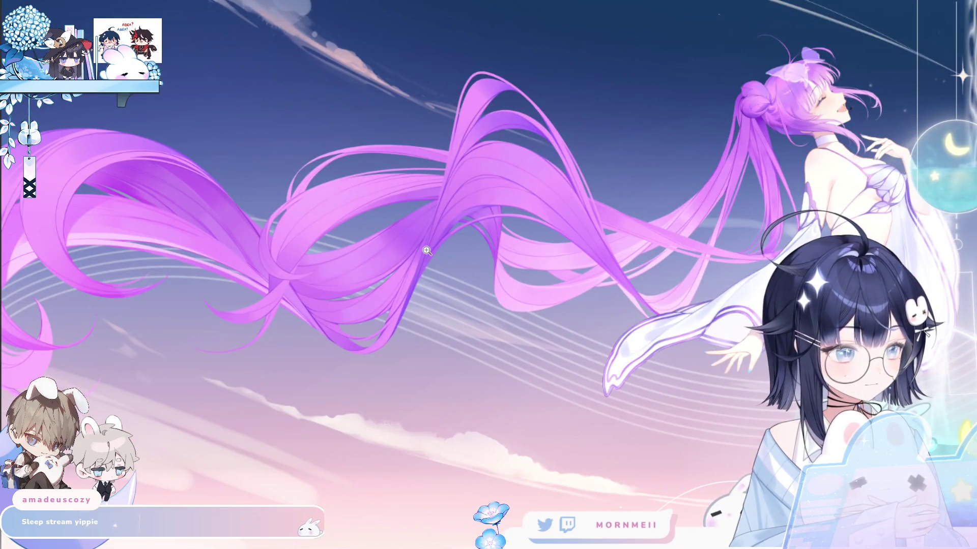
{"action": "key", "text": "h"}
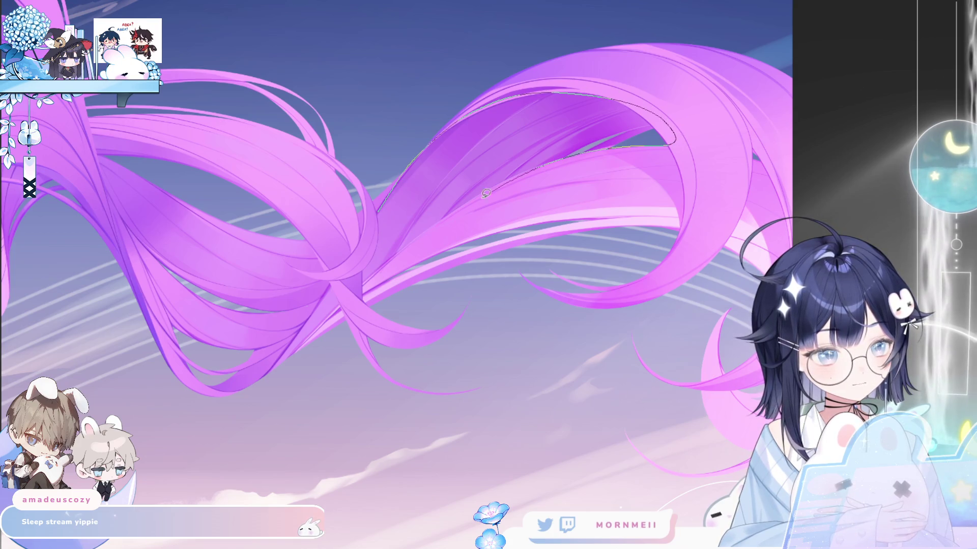
Lasso an upper hair section, airbrush a bluish-lavender tint inside it, and deselect
{"action": "mouse_move", "coordinate": [486, 193]}
{"action": "left_mouse_down"}
{"action": "mouse_move", "coordinate": [380, 273]}
{"action": "mouse_move", "coordinate": [434, 192]}
{"action": "left_mouse_up"}
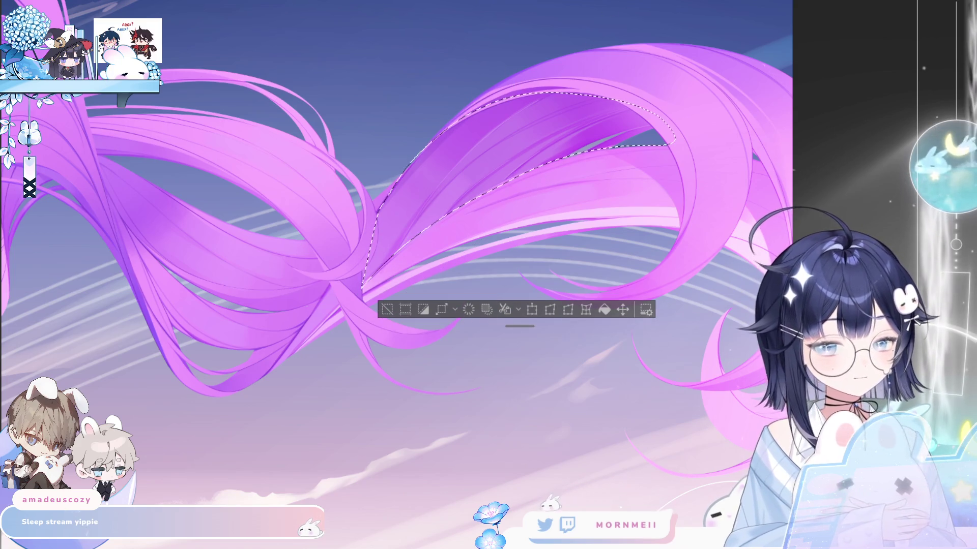
{"action": "mouse_move", "coordinate": [392, 239]}
{"action": "left_mouse_down"}
{"action": "mouse_move", "coordinate": [438, 152]}
{"action": "mouse_move", "coordinate": [563, 146]}
{"action": "mouse_move", "coordinate": [447, 163]}
{"action": "mouse_move", "coordinate": [539, 137]}
{"action": "mouse_move", "coordinate": [458, 174]}
{"action": "mouse_move", "coordinate": [671, 140]}
{"action": "mouse_move", "coordinate": [457, 131]}
{"action": "mouse_move", "coordinate": [525, 265]}
{"action": "mouse_move", "coordinate": [448, 141]}
{"action": "mouse_move", "coordinate": [707, 150]}
{"action": "left_mouse_up"}
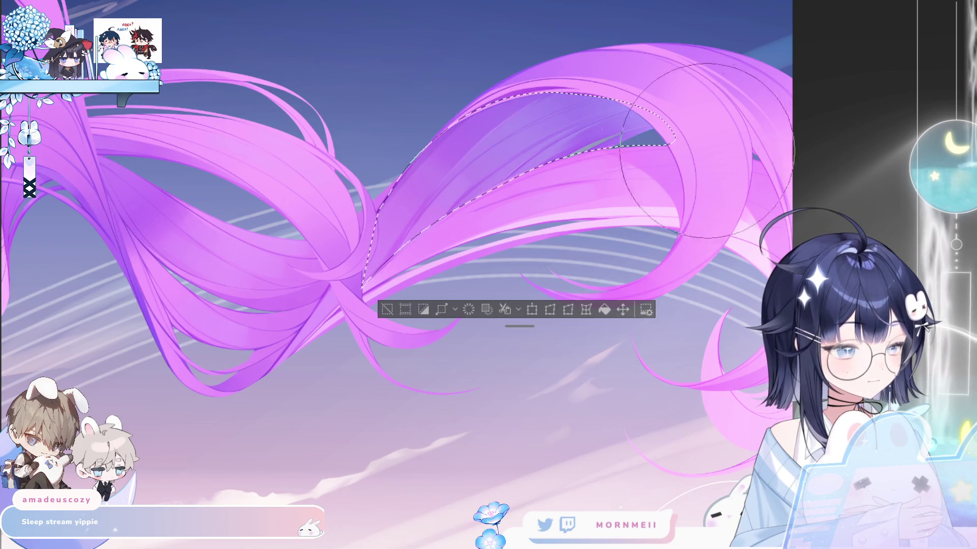
{"action": "left_click", "coordinate": [386, 309]}
{"action": "scroll", "coordinate": [566, 205], "scroll_direction": "down", "scroll_amount": 2}
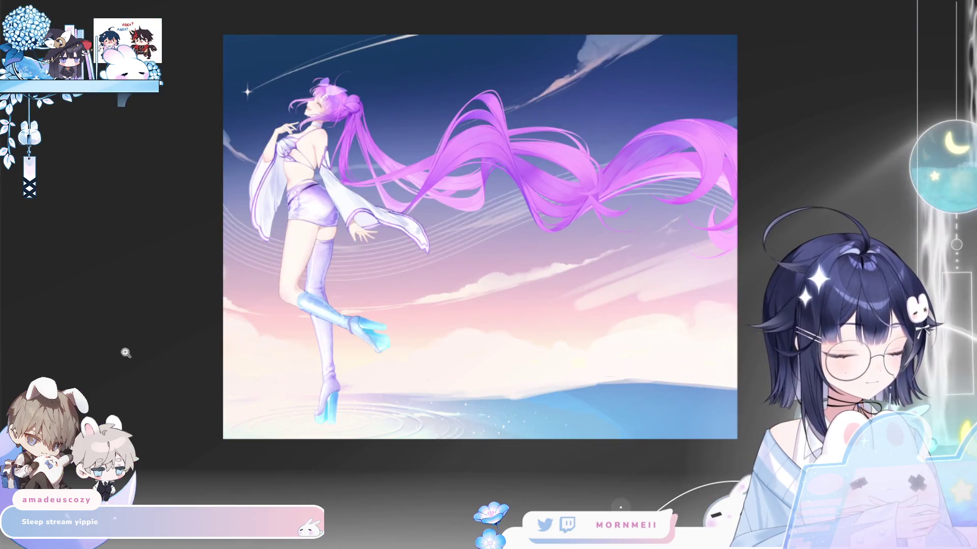
{"action": "left_click", "coordinate": [491, 172]}
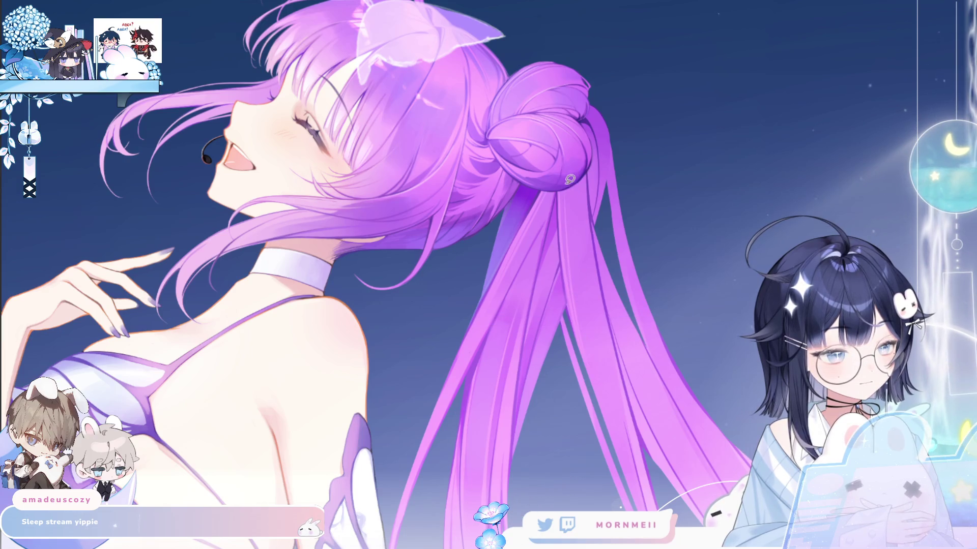
{"action": "mouse_move", "coordinate": [570, 179]}
{"action": "left_mouse_down"}
{"action": "mouse_move", "coordinate": [581, 272]}
{"action": "mouse_move", "coordinate": [578, 161]}
{"action": "left_mouse_up"}
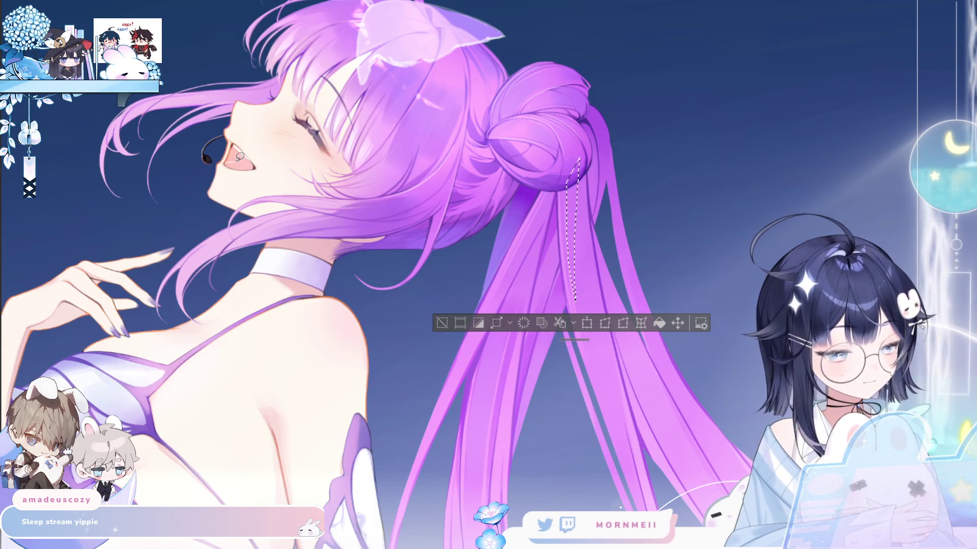
{"action": "key", "text": "h"}
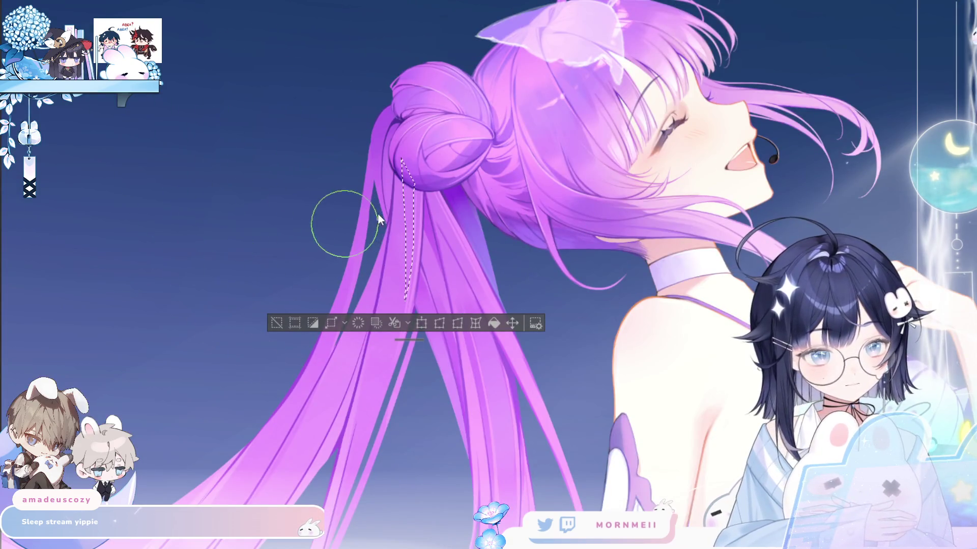
{"action": "key", "text": "ctrl+d"}
{"action": "key", "text": "h"}
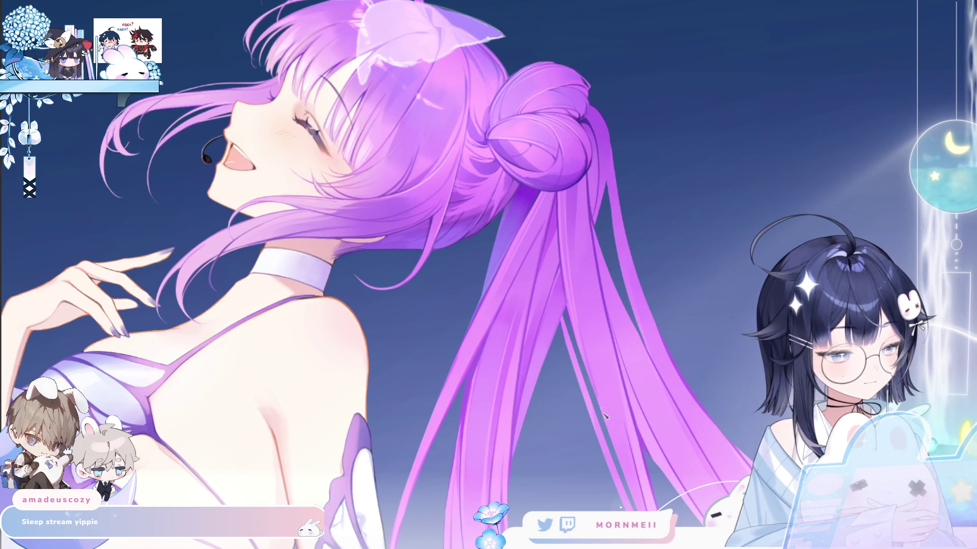
{"action": "scroll", "coordinate": [560, 127], "scroll_direction": "down", "scroll_amount": 2}
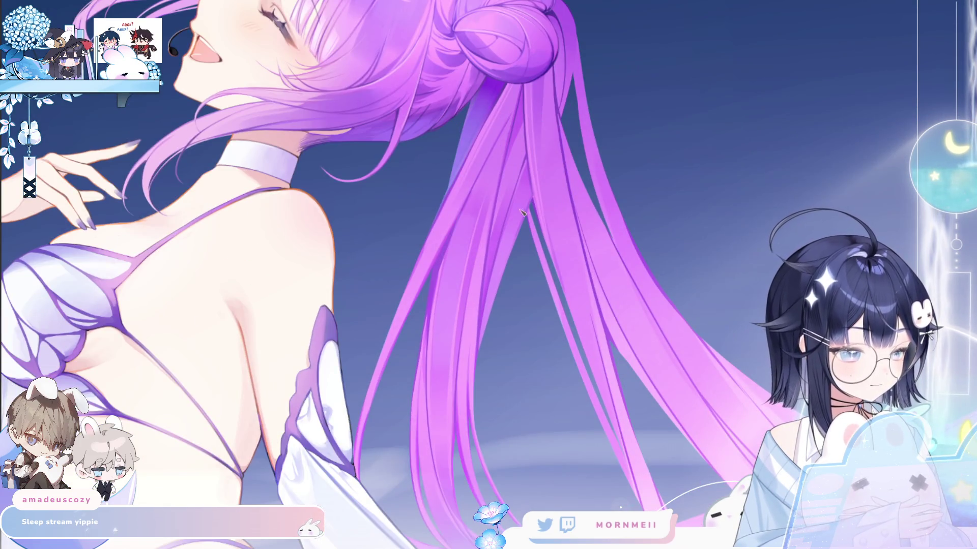
{"action": "scroll", "coordinate": [507, 29], "scroll_direction": "up", "scroll_amount": 3}
{"action": "scroll", "coordinate": [563, 200], "scroll_direction": "down", "scroll_amount": 5}
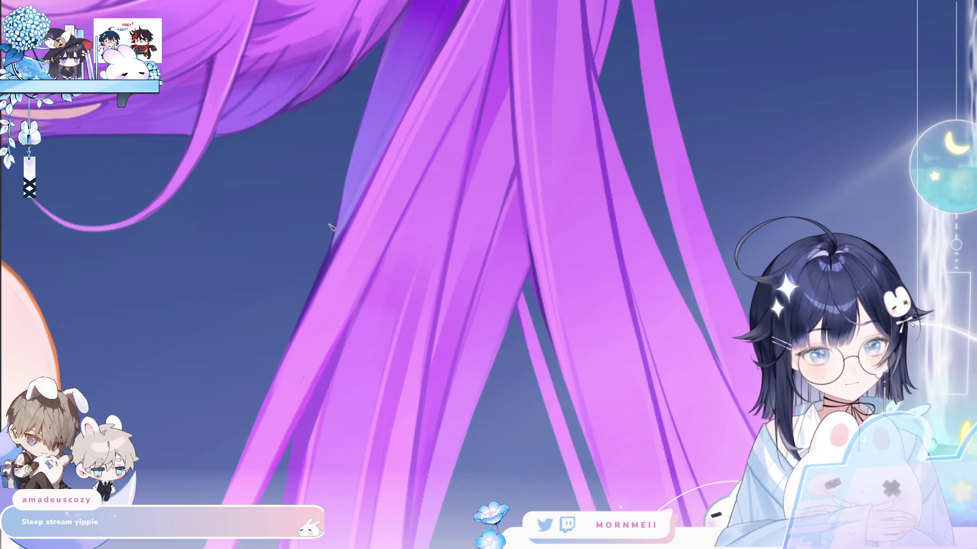
{"action": "scroll", "coordinate": [557, 113], "scroll_direction": "down", "scroll_amount": 3}
{"action": "scroll", "coordinate": [560, 101], "scroll_direction": "up", "scroll_amount": 4}
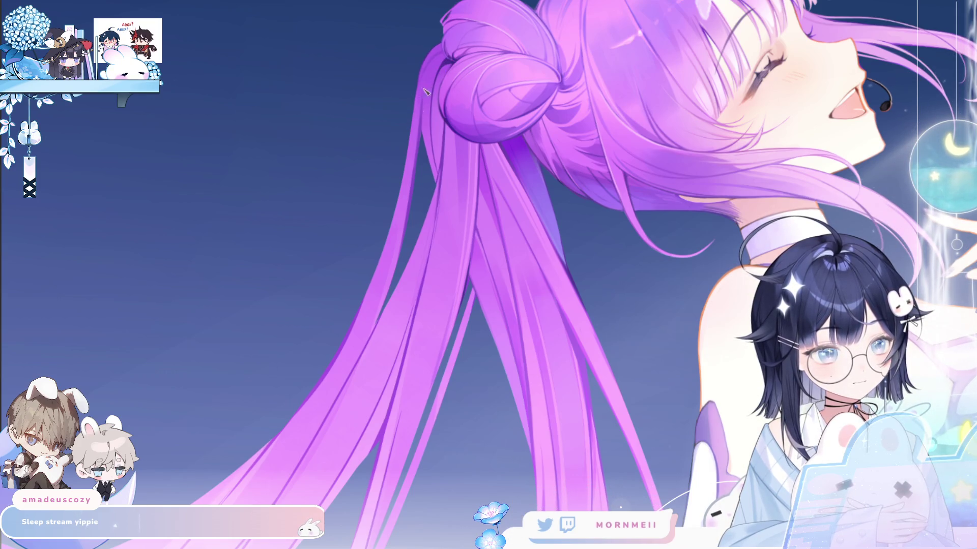
{"action": "scroll", "coordinate": [446, 43], "scroll_direction": "up", "scroll_amount": 3}
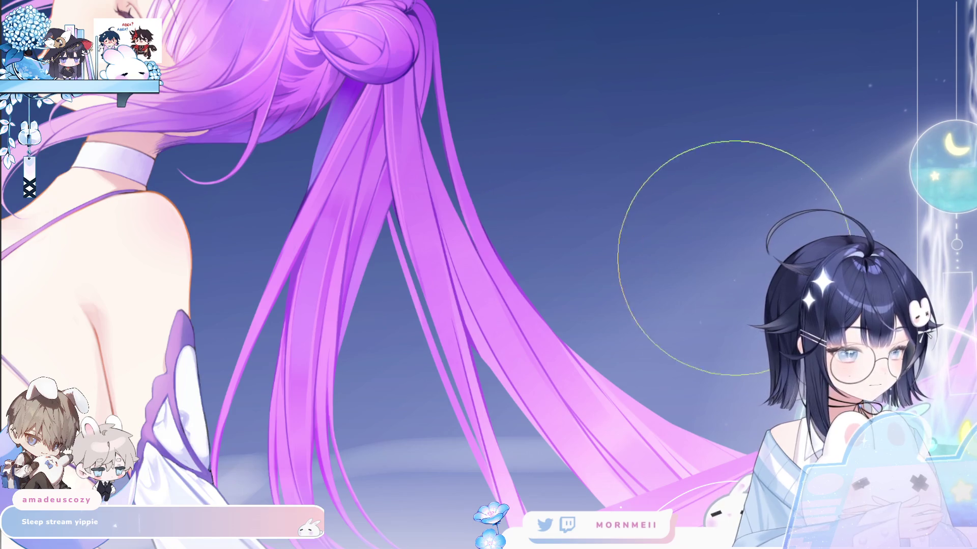
{"action": "scroll", "coordinate": [733, 258], "scroll_direction": "down", "scroll_amount": 3}
{"action": "scroll", "coordinate": [630, 405], "scroll_direction": "up", "scroll_amount": 3}
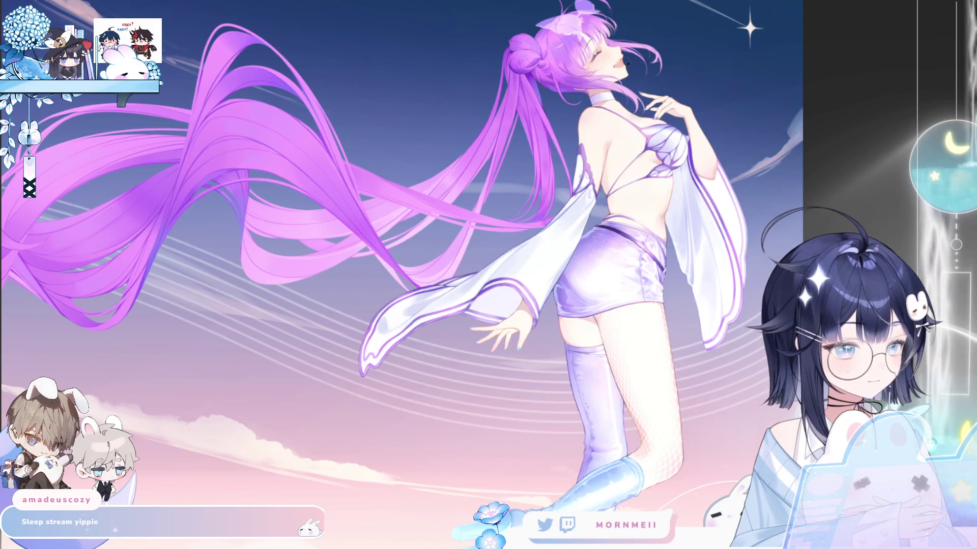
{"action": "scroll", "coordinate": [438, 275], "scroll_direction": "down", "scroll_amount": 2}
{"action": "key", "text": "Right"}
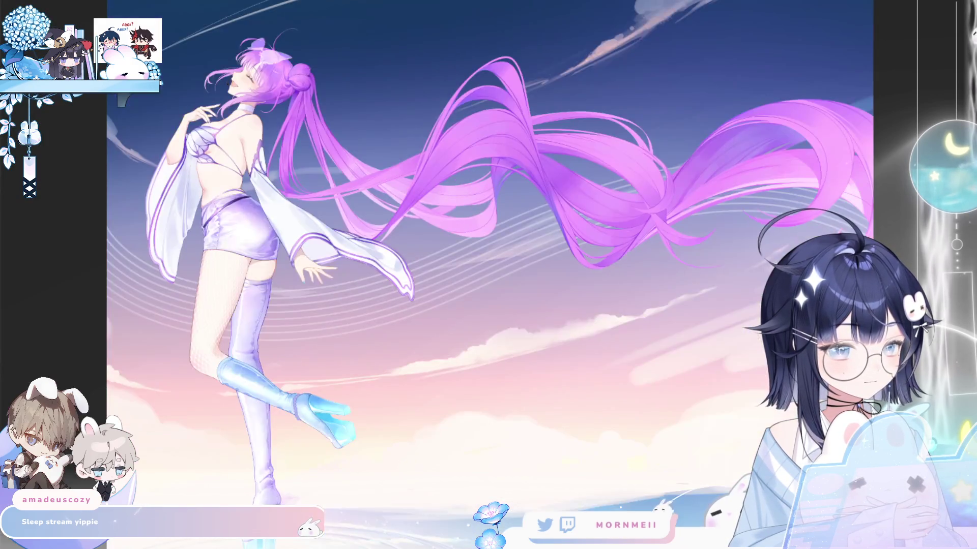
{"action": "key", "text": "Left"}
{"action": "scroll", "coordinate": [380, 254], "scroll_direction": "up", "scroll_amount": 2}
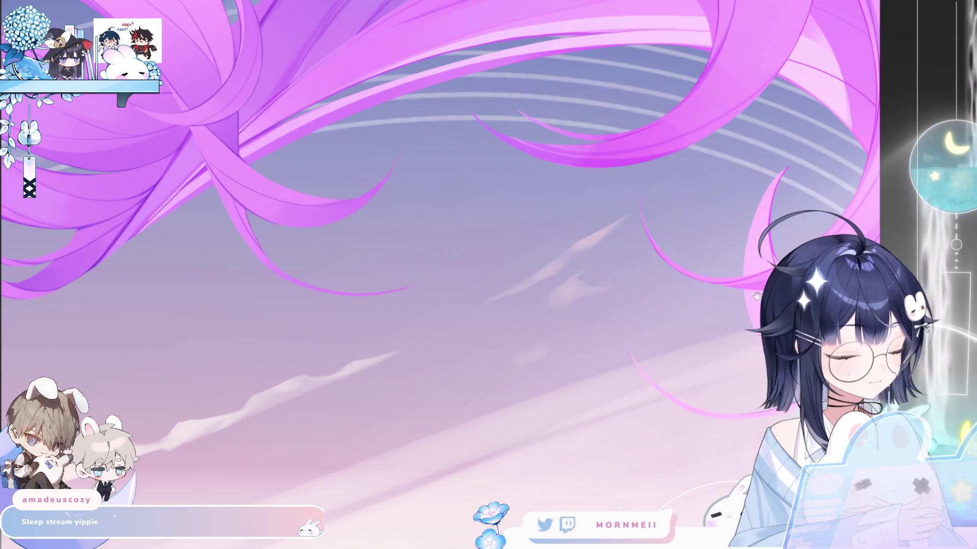
{"action": "scroll", "coordinate": [756, 296], "scroll_direction": "down", "scroll_amount": 2}
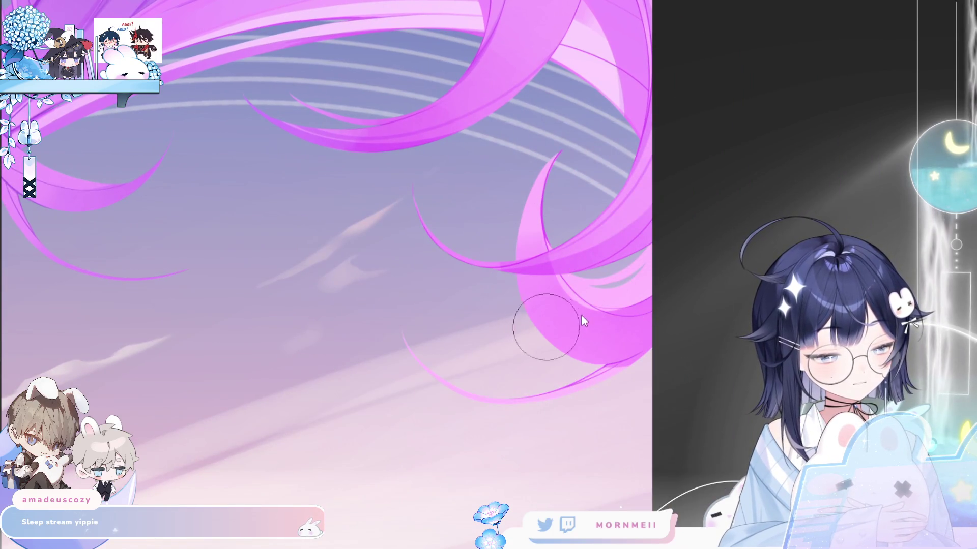
{"action": "key", "text": "bracketright"}
{"action": "key", "text": "bracketright"}
{"action": "key", "text": "bracketright"}
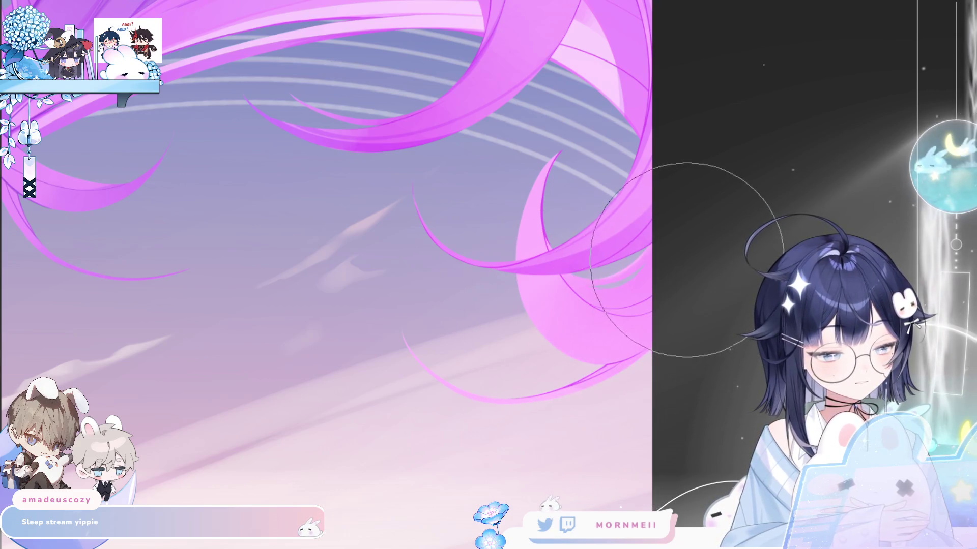
{"action": "scroll", "coordinate": [687, 260], "scroll_direction": "up", "scroll_amount": 2}
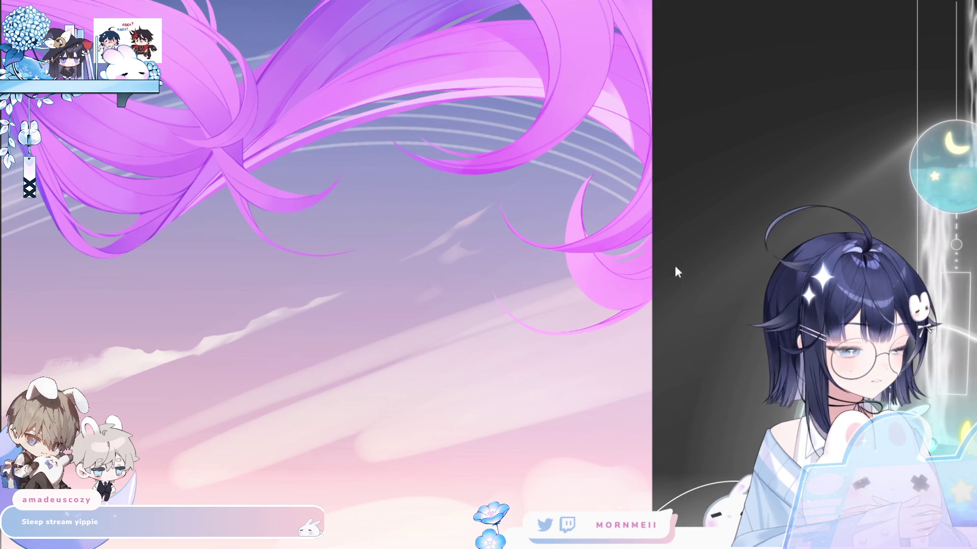
{"action": "scroll", "coordinate": [534, 316], "scroll_direction": "down", "scroll_amount": 5}
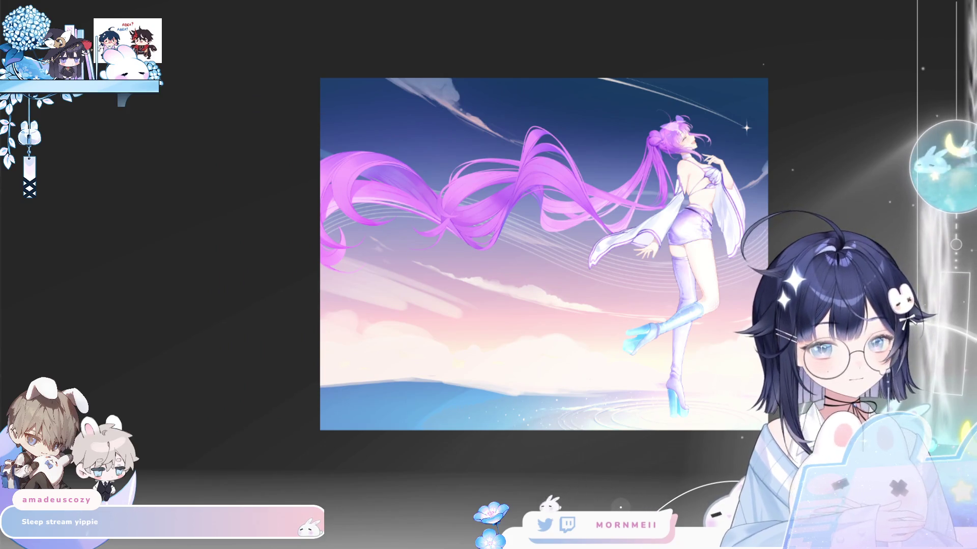
{"action": "scroll", "coordinate": [235, 214], "scroll_direction": "up", "scroll_amount": 3}
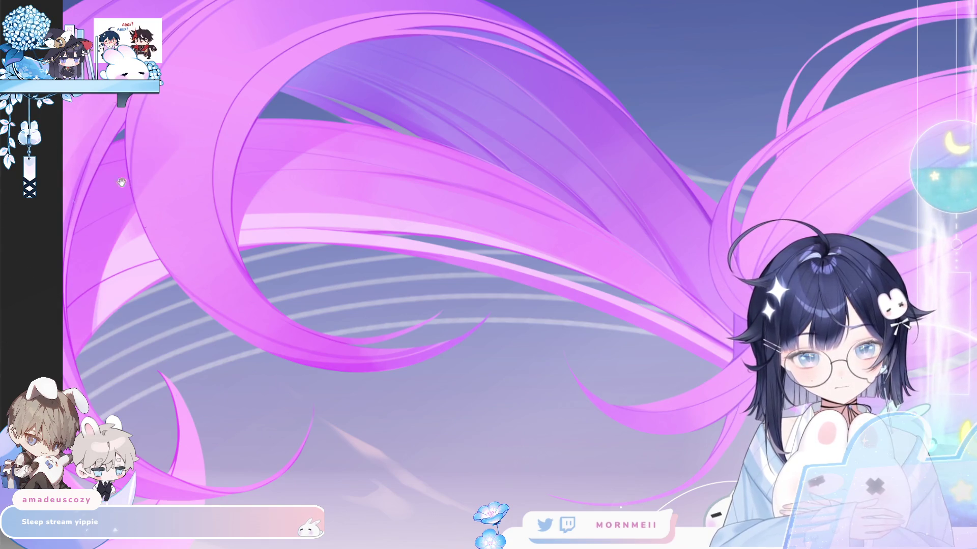
Pan and scroll the view away from the hair close-up to see the whole illustration
{"action": "left_click_drag", "start_coordinate": [121, 182], "coordinate": [221, 157]}
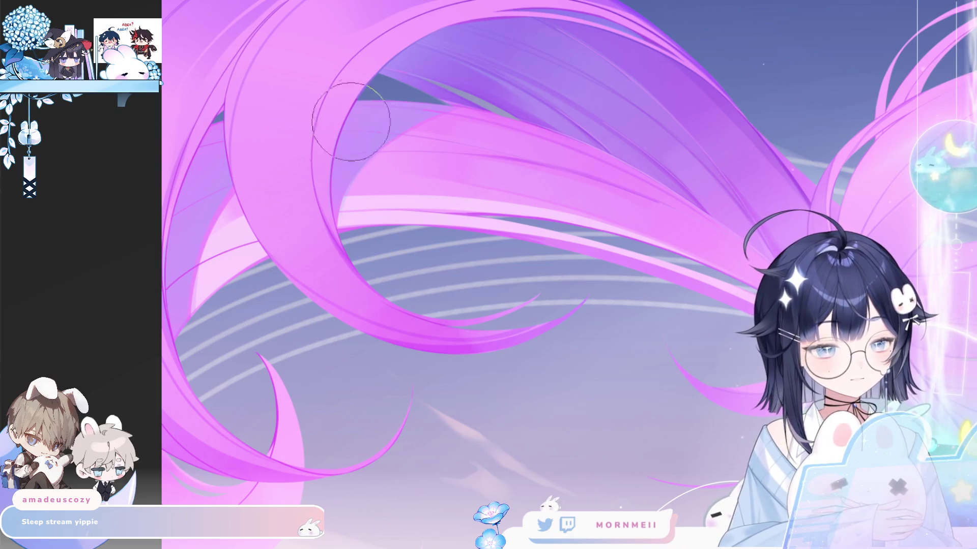
{"action": "scroll", "coordinate": [650, 254], "scroll_direction": "down", "scroll_amount": 2}
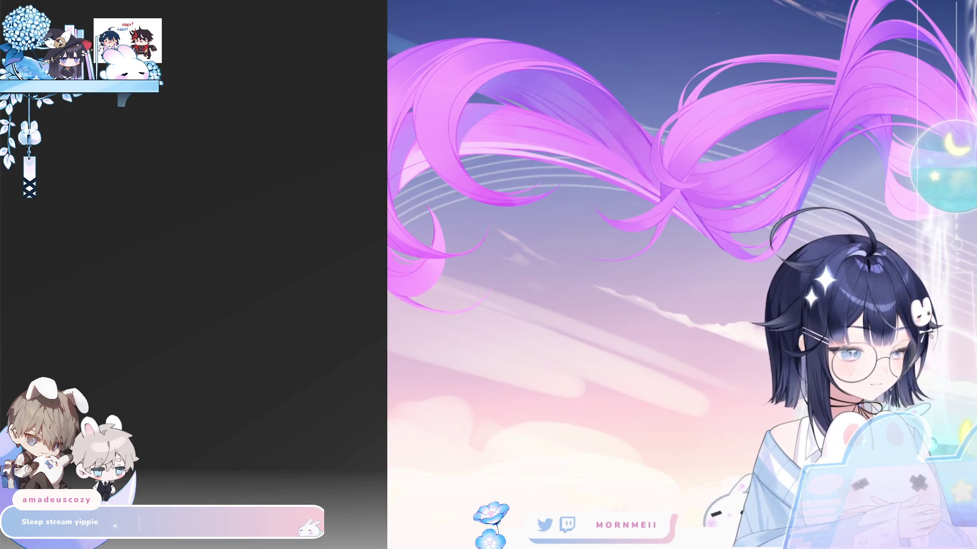
{"action": "scroll", "coordinate": [682, 275], "scroll_direction": "right", "scroll_amount": 5}
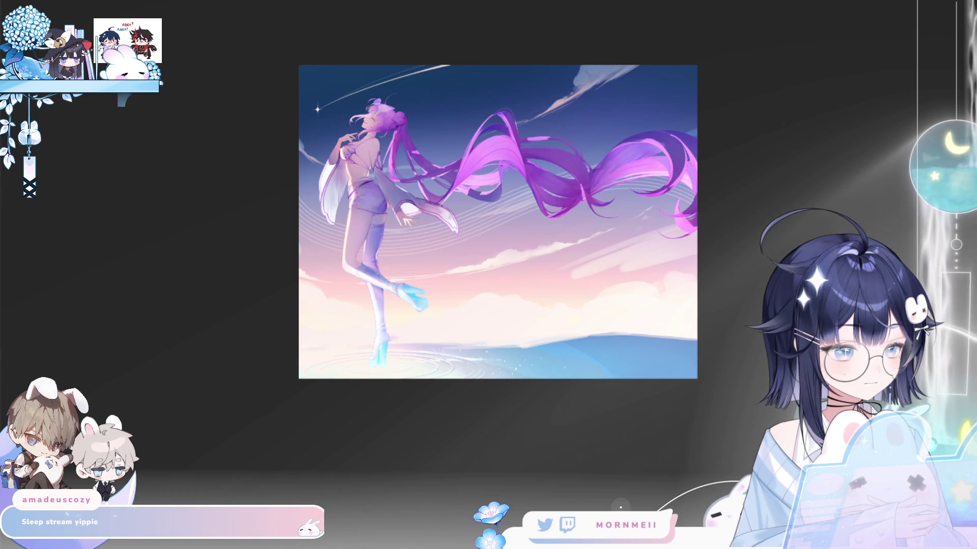
{"action": "left_click", "coordinate": [549, 180]}
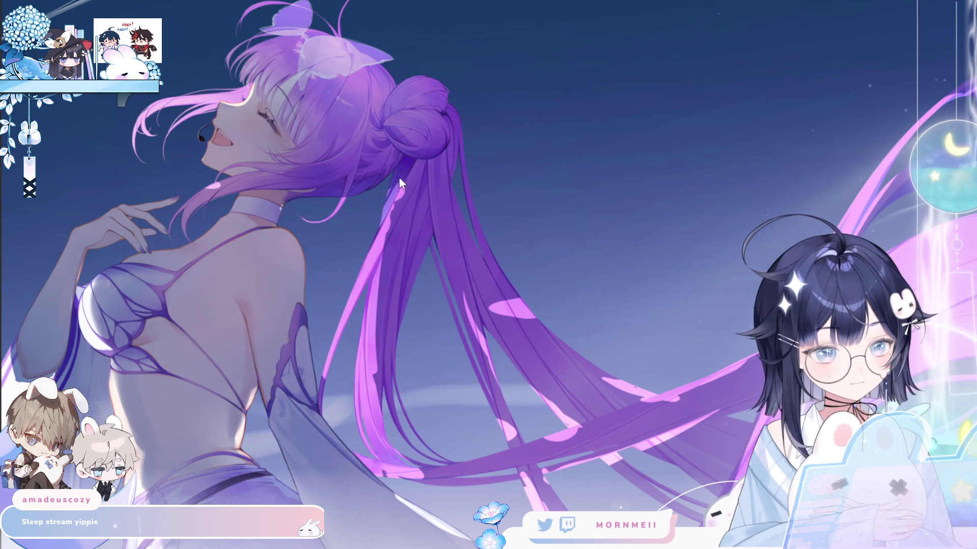
{"action": "left_click", "coordinate": [371, 171]}
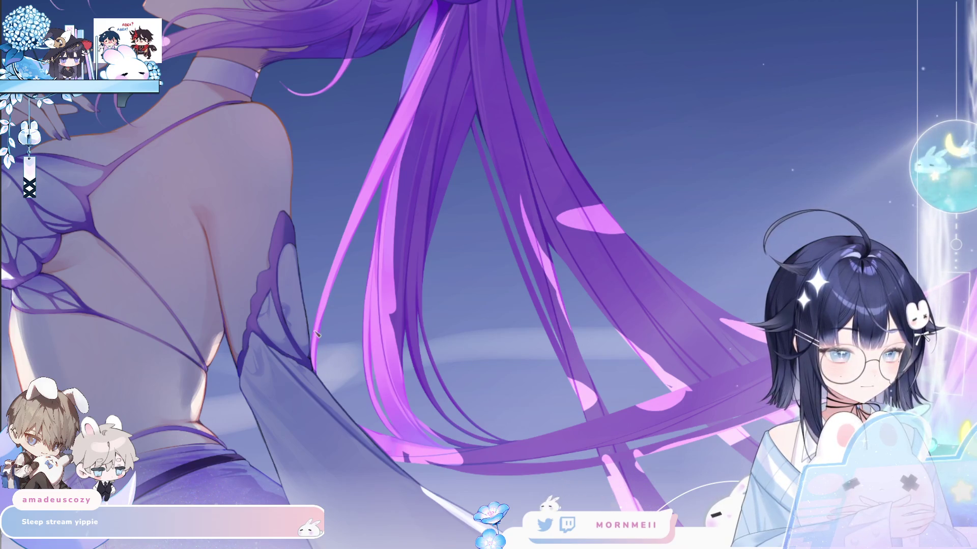
{"action": "left_click", "coordinate": [328, 357]}
{"action": "key", "text": "Right"}
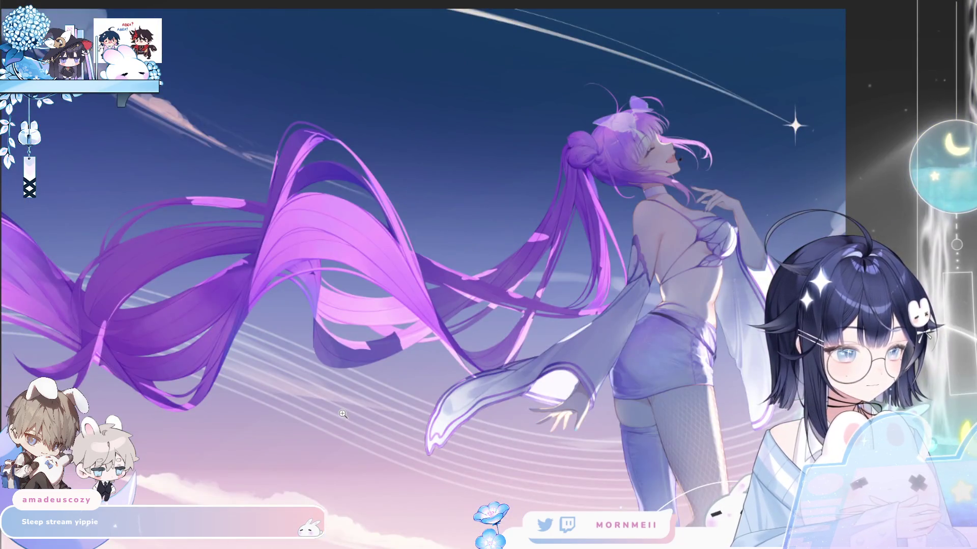
{"action": "key", "text": "Right"}
{"action": "scroll", "coordinate": [486, 266], "scroll_direction": "down", "scroll_amount": 2}
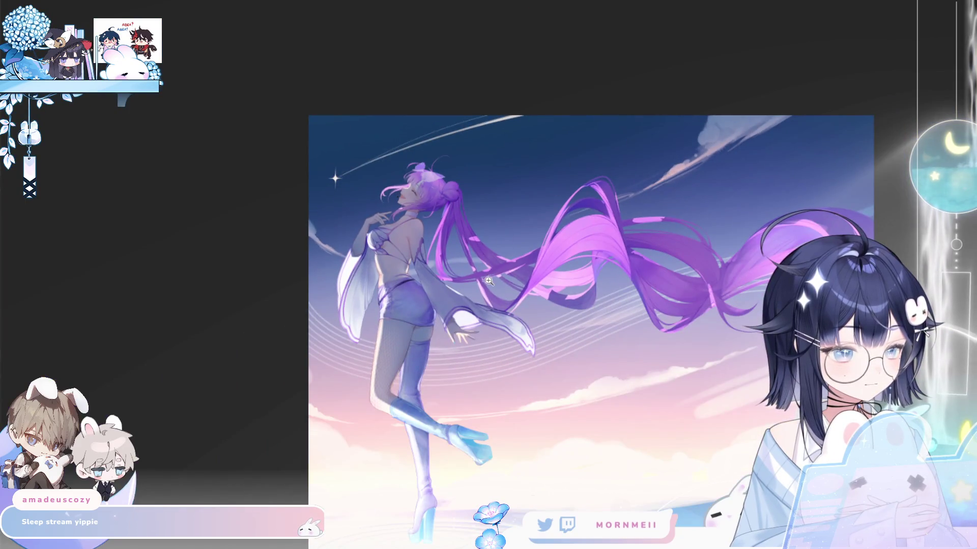
Zoom in on the hair beside the head and enlarge the brush size
{"action": "left_click", "coordinate": [466, 249]}
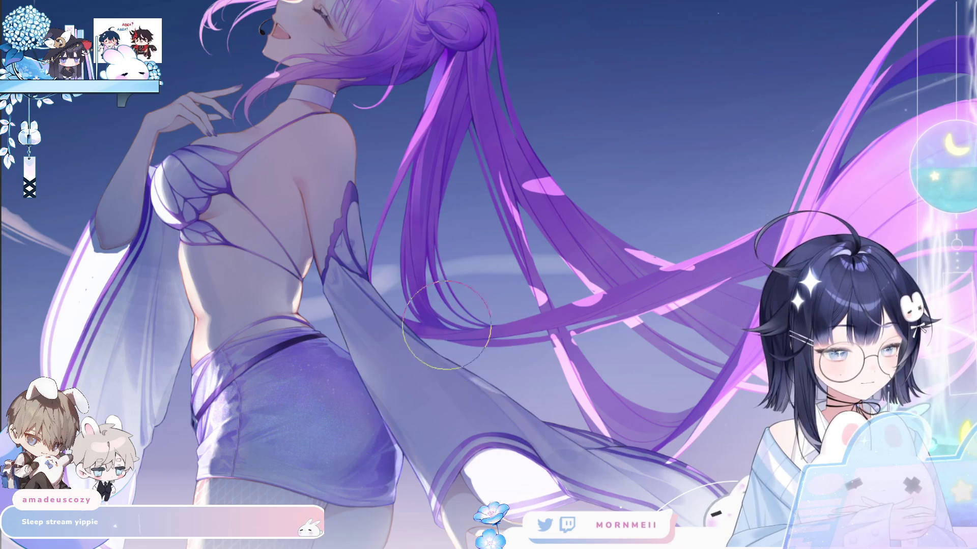
{"action": "scroll", "coordinate": [565, 332], "scroll_direction": "down", "scroll_amount": 5}
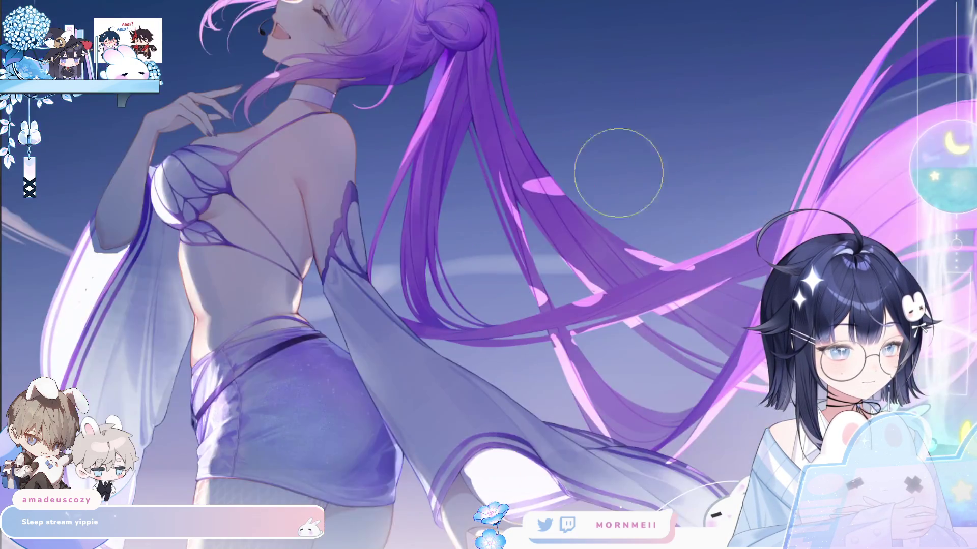
{"action": "scroll", "coordinate": [557, 171], "scroll_direction": "up", "scroll_amount": 5}
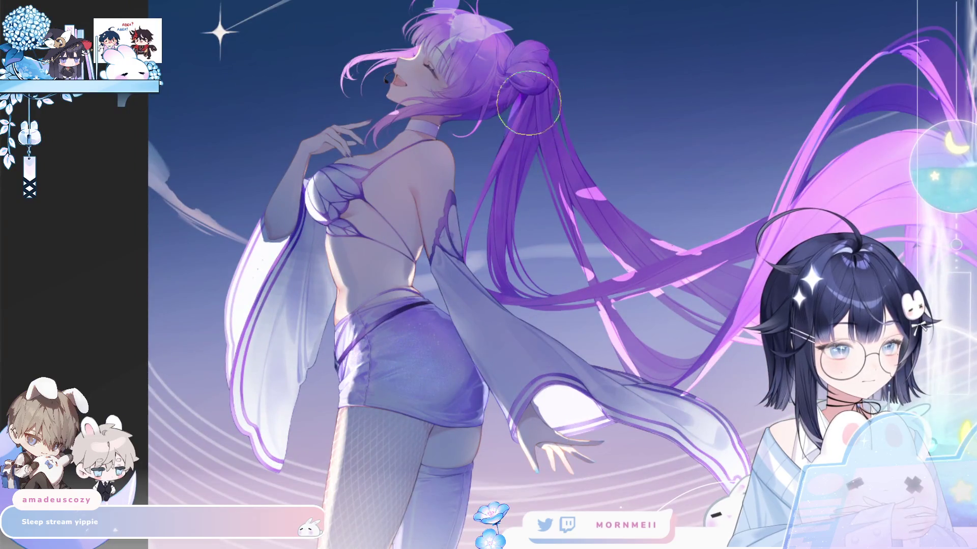
{"action": "key", "text": "]"}
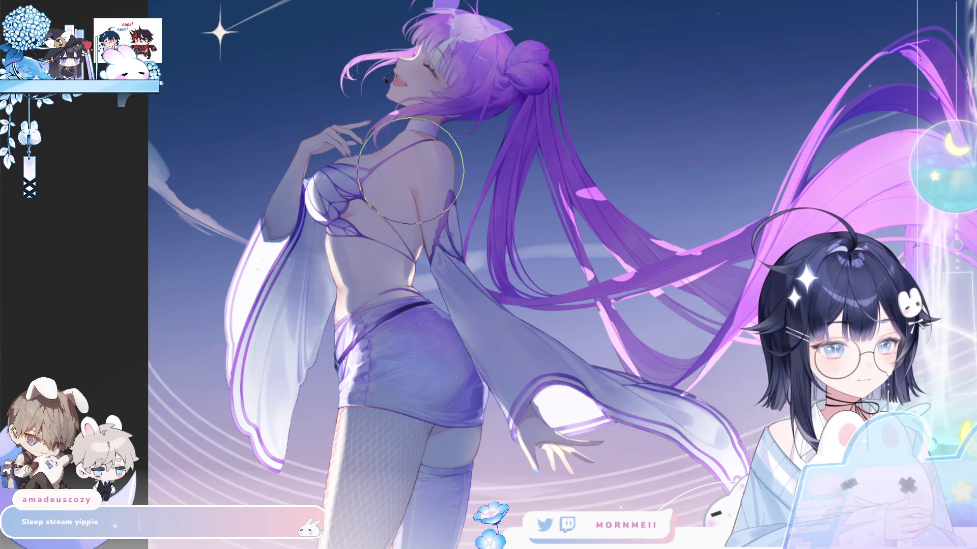
{"action": "key", "text": "["}
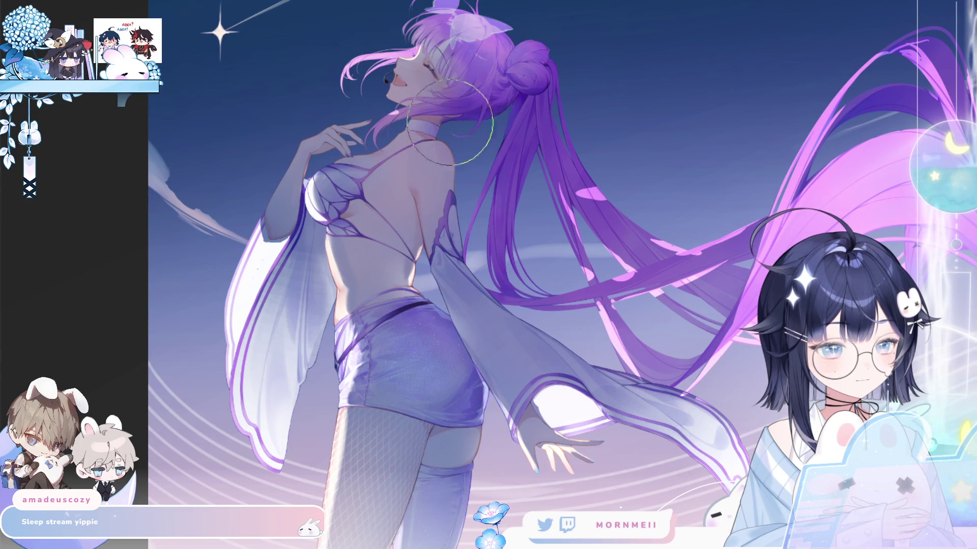
Mirror the view to compare, then pan the long ponytail and bare back into view
{"action": "key", "text": "m"}
{"action": "key", "text": "m"}
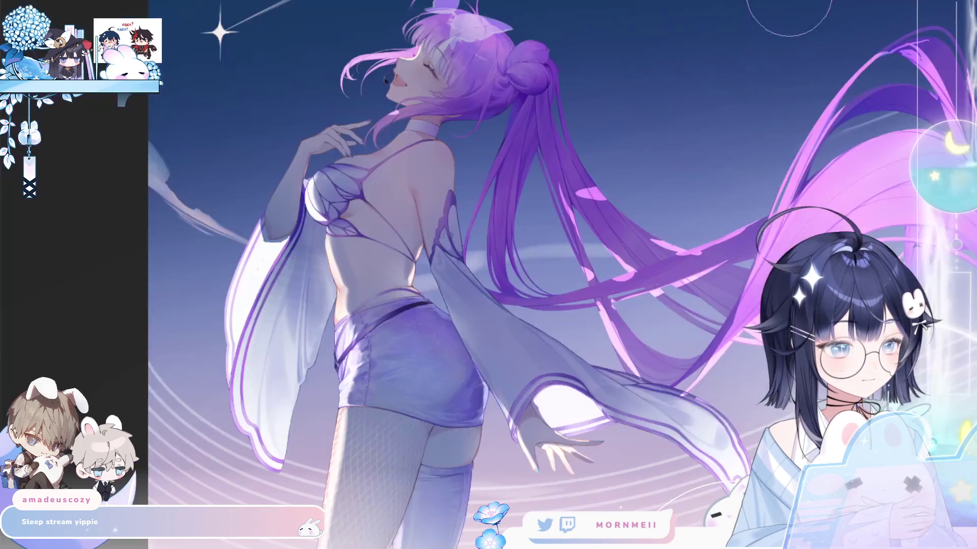
{"action": "left_click", "coordinate": [401, 103]}
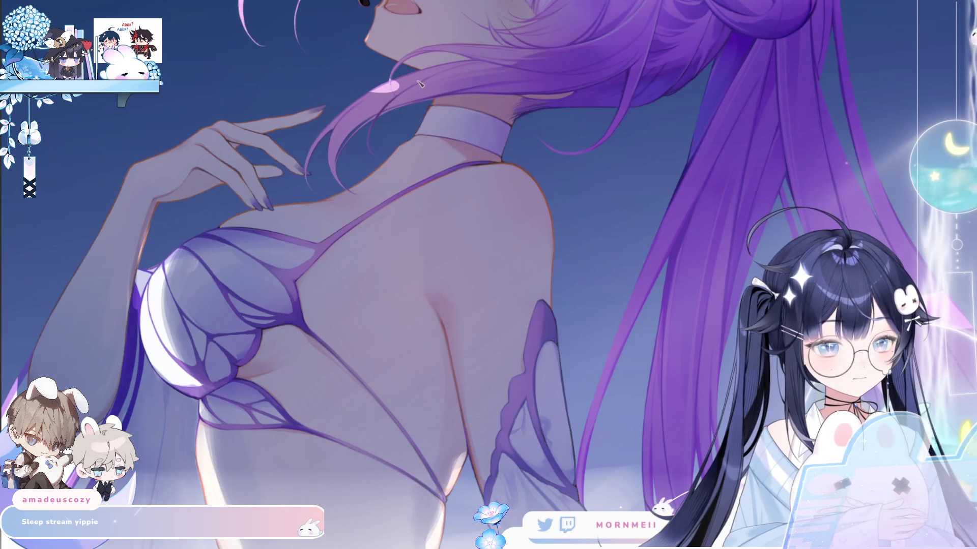
{"action": "key", "text": "2"}
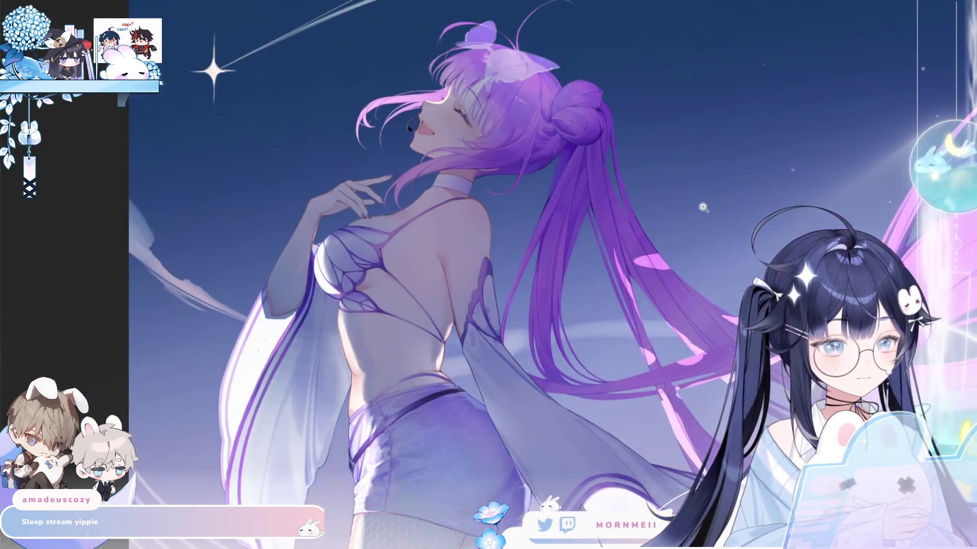
{"action": "key", "text": "m"}
{"action": "key", "text": "m"}
{"action": "left_click_drag", "start_coordinate": [631, 264], "coordinate": [494, 178]}
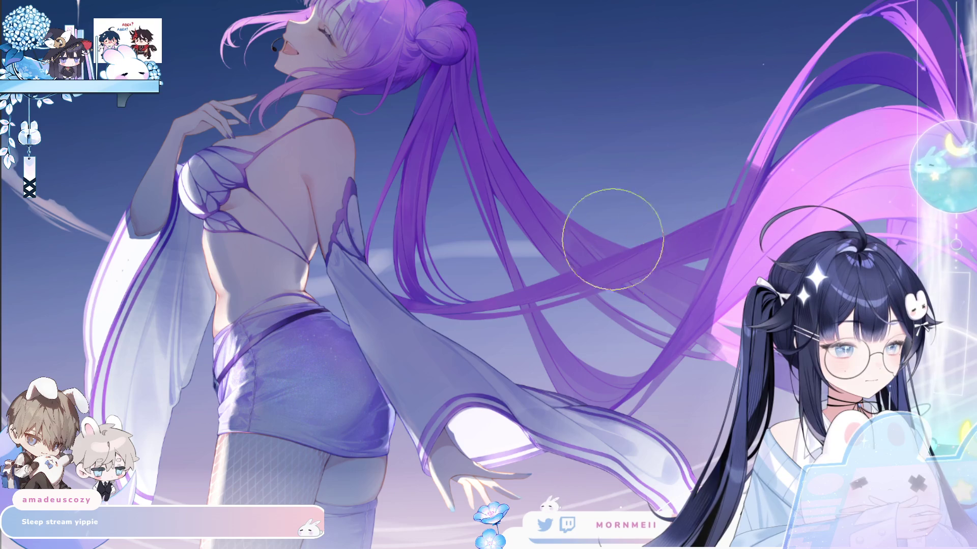
Brighten the ponytail's edge strands with light brush strokes, mirroring the view to check
{"action": "scroll", "coordinate": [444, 278], "scroll_direction": "up", "scroll_amount": 2}
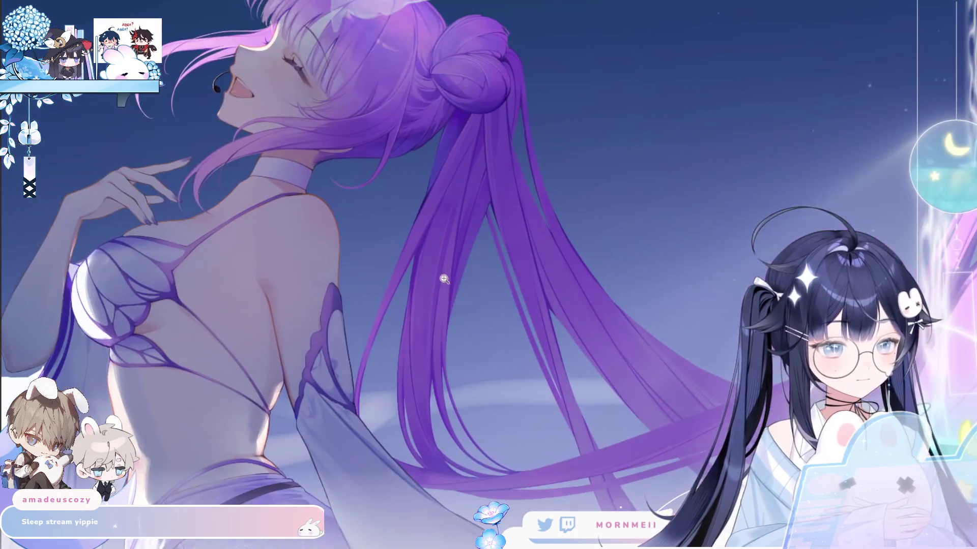
{"action": "scroll", "coordinate": [377, 326], "scroll_direction": "up", "scroll_amount": 3}
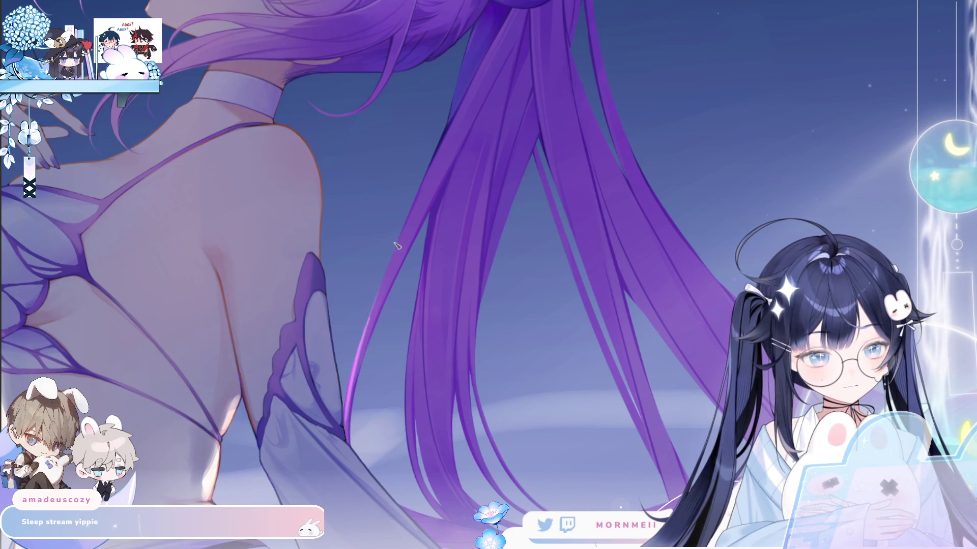
{"action": "key", "text": "m"}
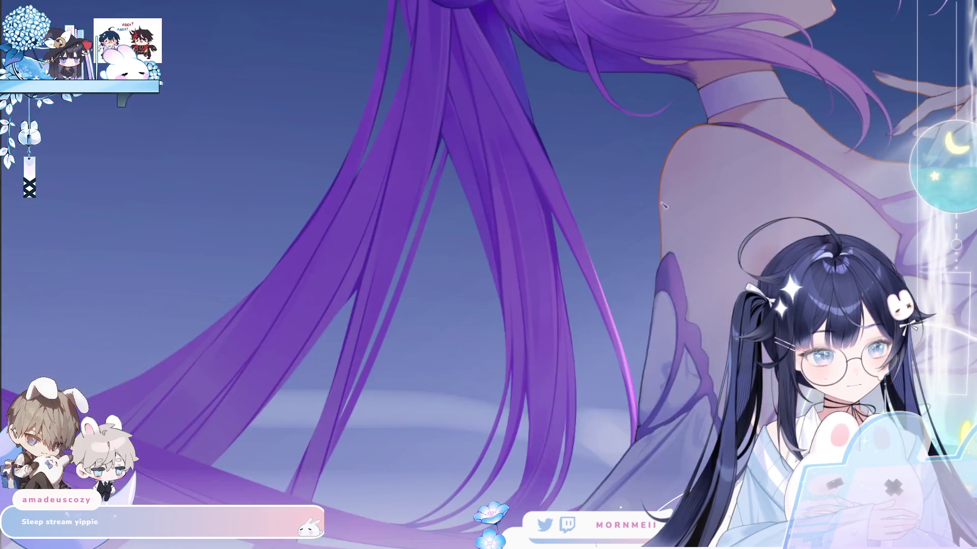
{"action": "scroll", "coordinate": [402, 280], "scroll_direction": "up", "scroll_amount": 3}
{"action": "key", "text": "m"}
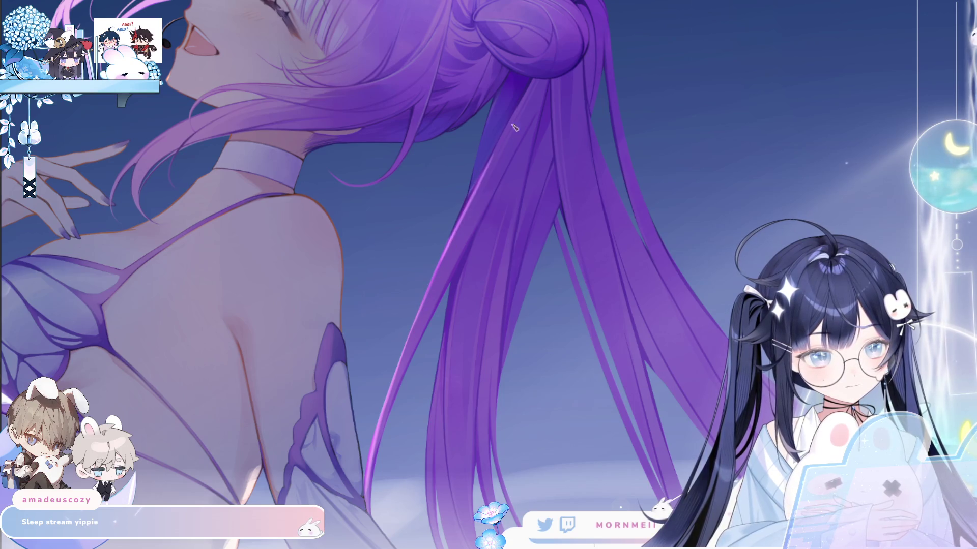
{"action": "left_click_drag", "start_coordinate": [485, 126], "coordinate": [476, 186]}
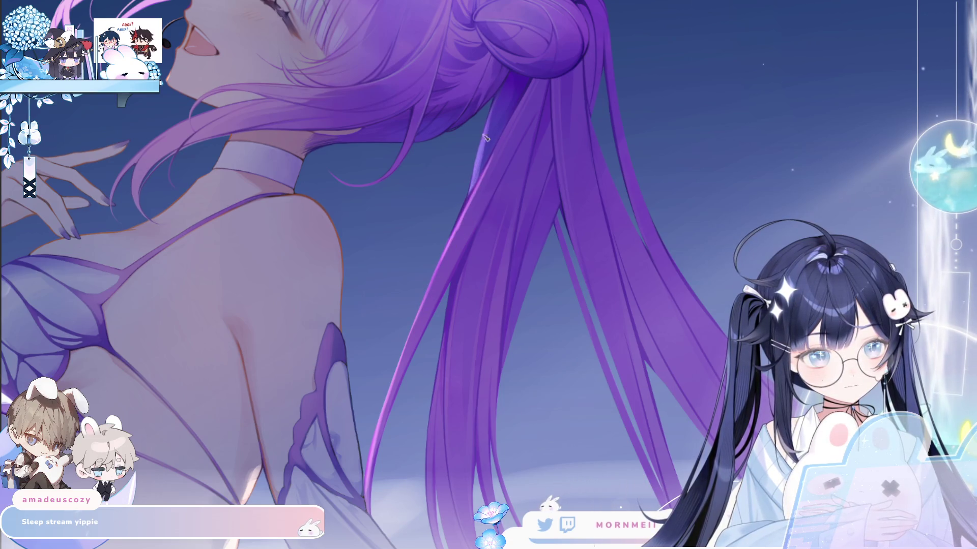
{"action": "key", "text": "m"}
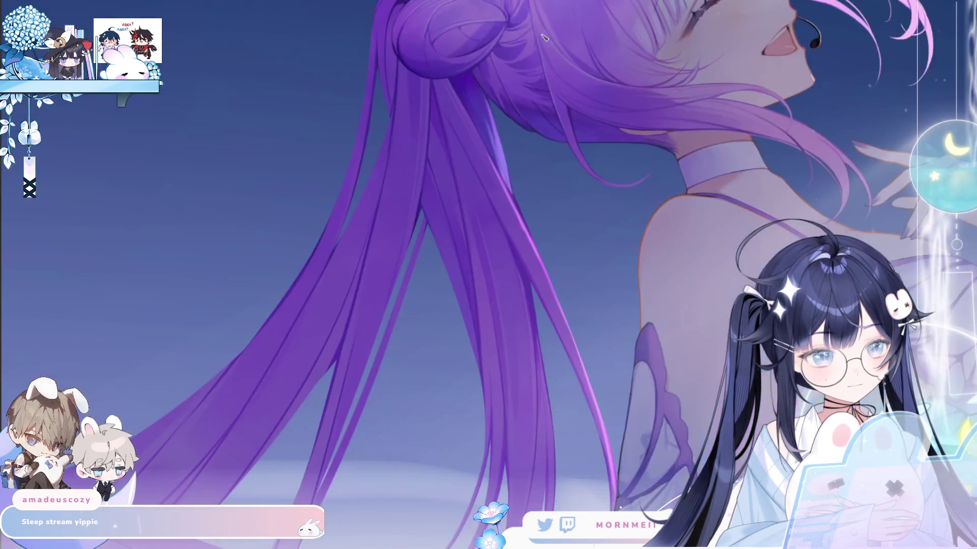
Shrink the brush, flip the view back, and pan to the upper back and ponytail
{"action": "mouse_move", "coordinate": [506, 157]}
{"action": "left_mouse_down"}
{"action": "mouse_move", "coordinate": [475, 173]}
{"action": "mouse_move", "coordinate": [457, 210]}
{"action": "left_mouse_up"}
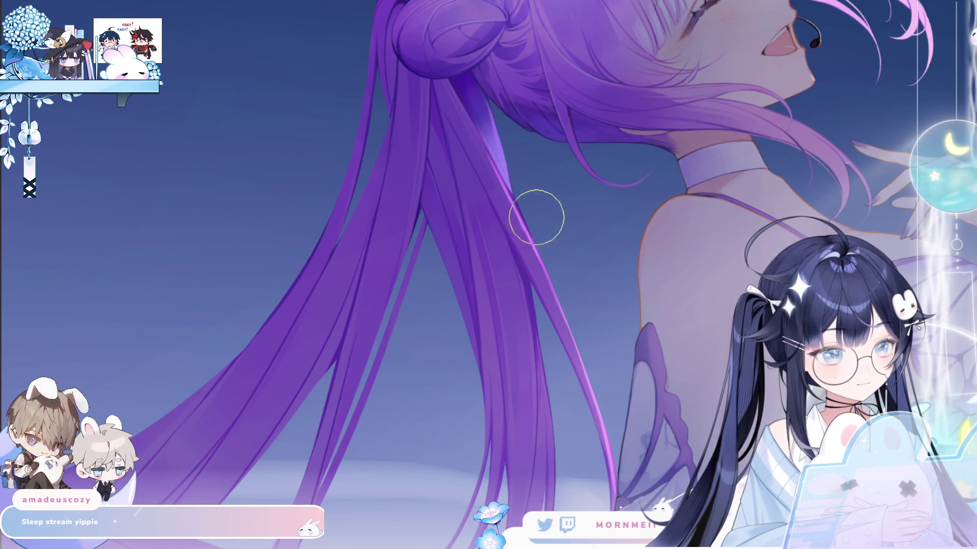
{"action": "key", "text": "m"}
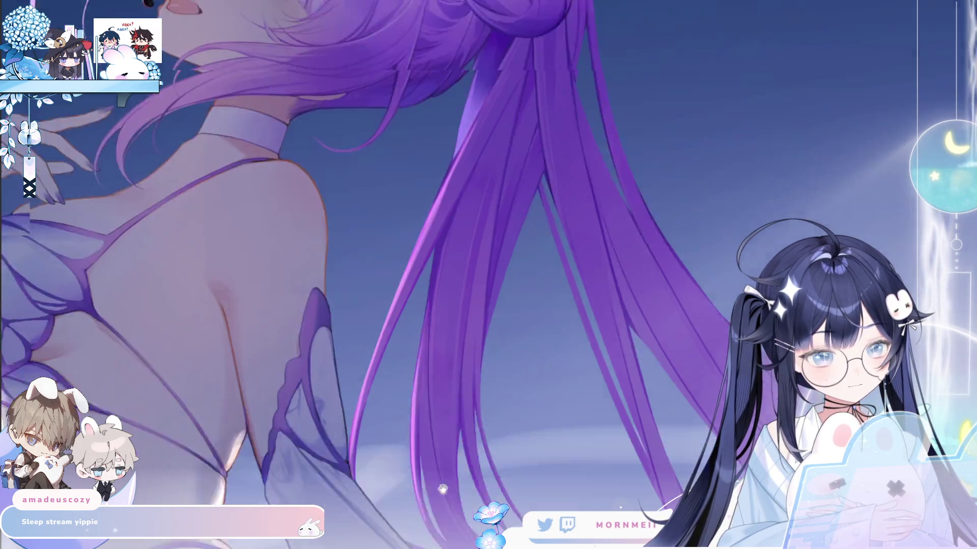
{"action": "left_click_drag", "start_coordinate": [428, 510], "coordinate": [399, 261]}
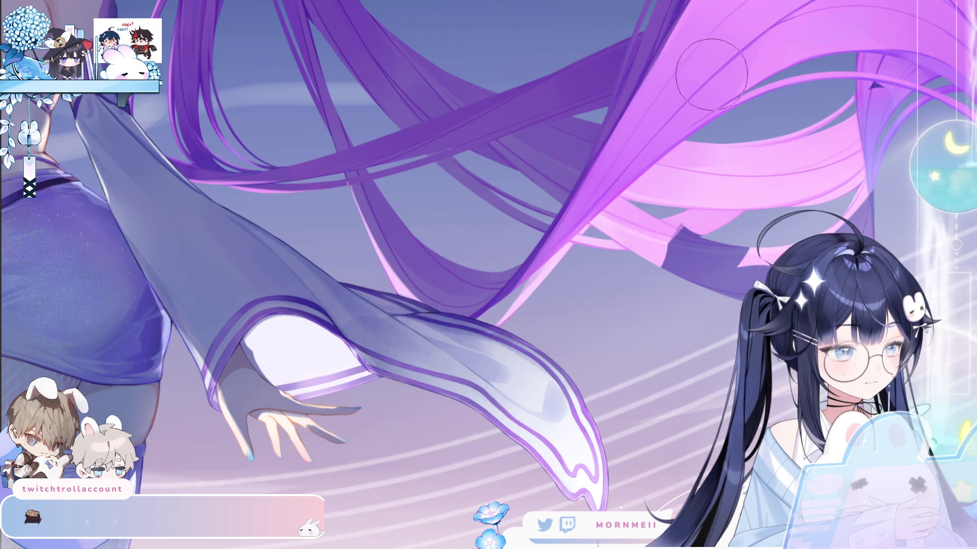
{"action": "left_click", "coordinate": [432, 351]}
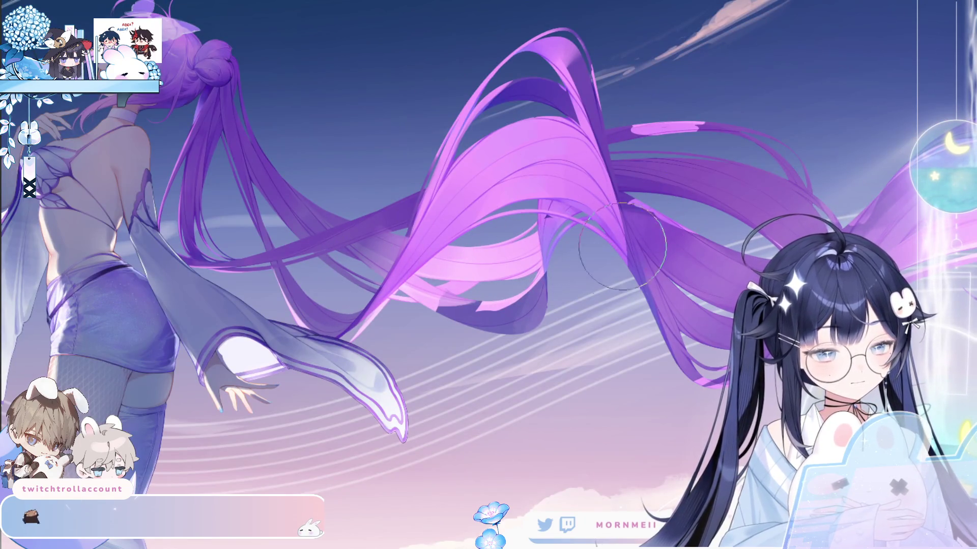
{"action": "left_click", "coordinate": [513, 246]}
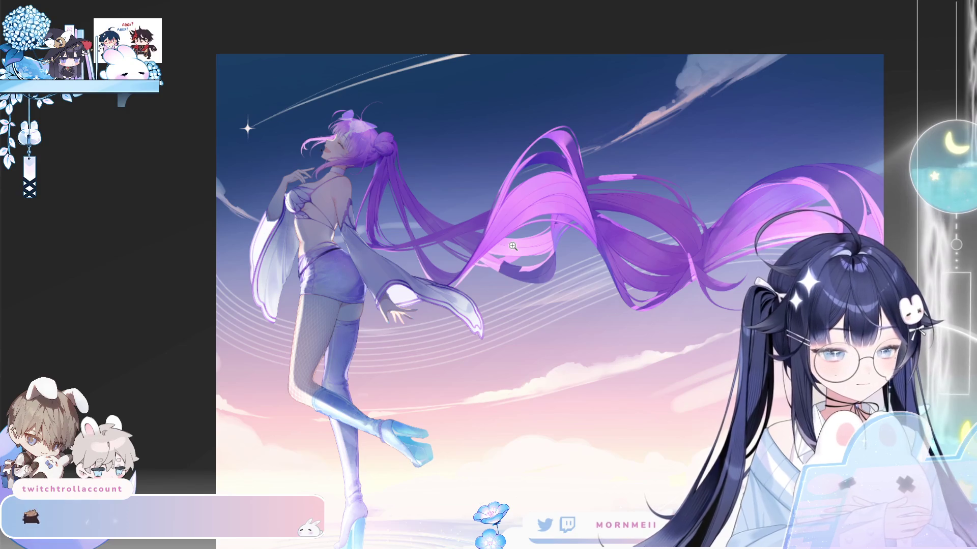
{"action": "key", "text": "m"}
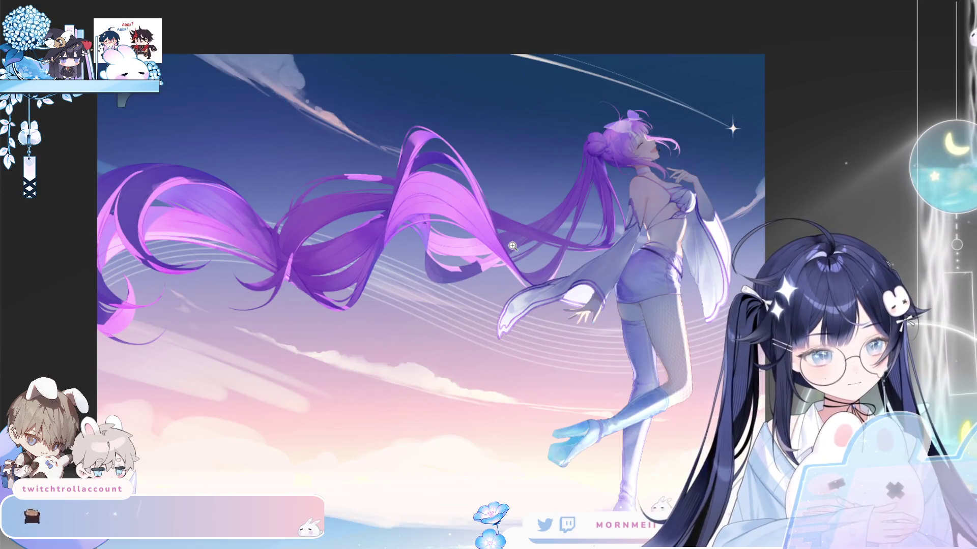
{"action": "key", "text": "m"}
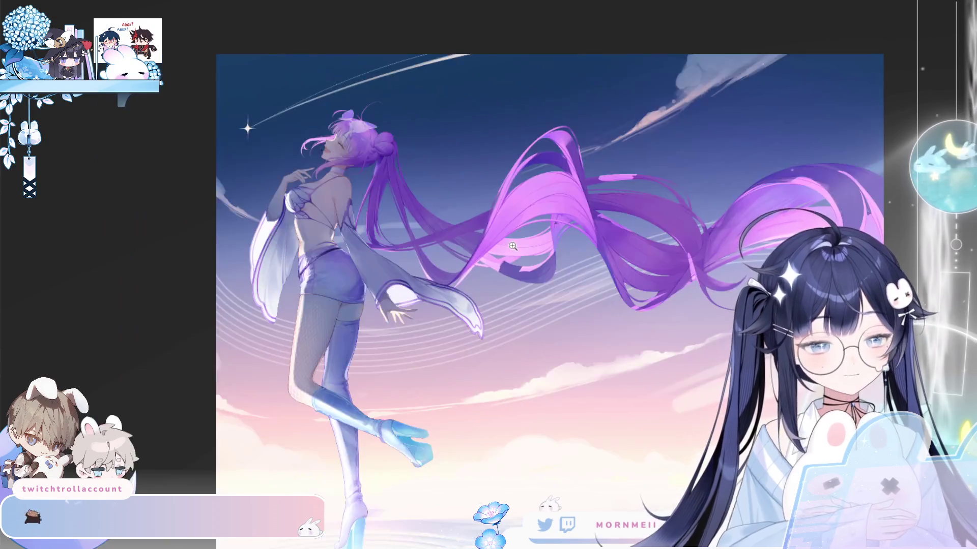
{"action": "left_click", "coordinate": [507, 211]}
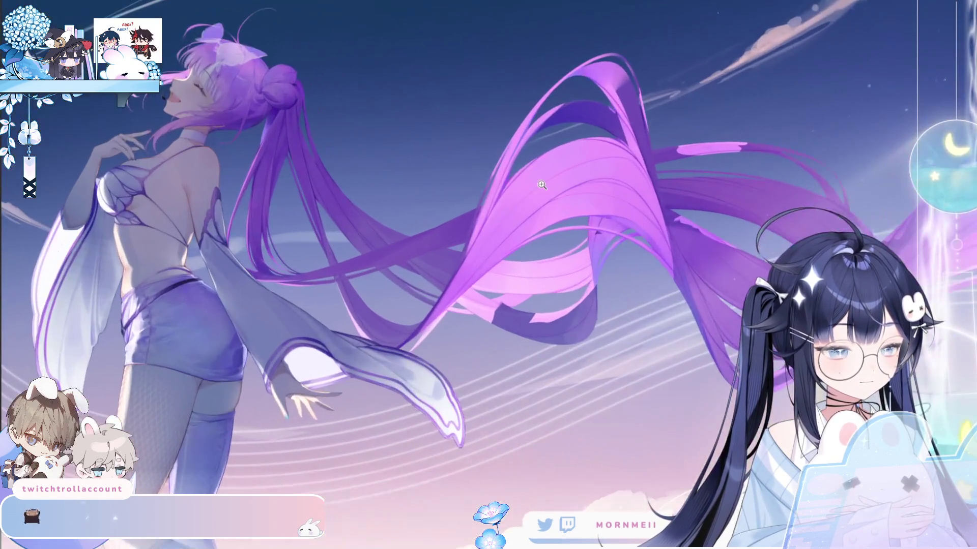
{"action": "key", "text": "m"}
{"action": "key", "text": "m"}
{"action": "left_click", "coordinate": [464, 224]}
{"action": "scroll", "coordinate": [463, 224], "scroll_direction": "down", "scroll_amount": 5}
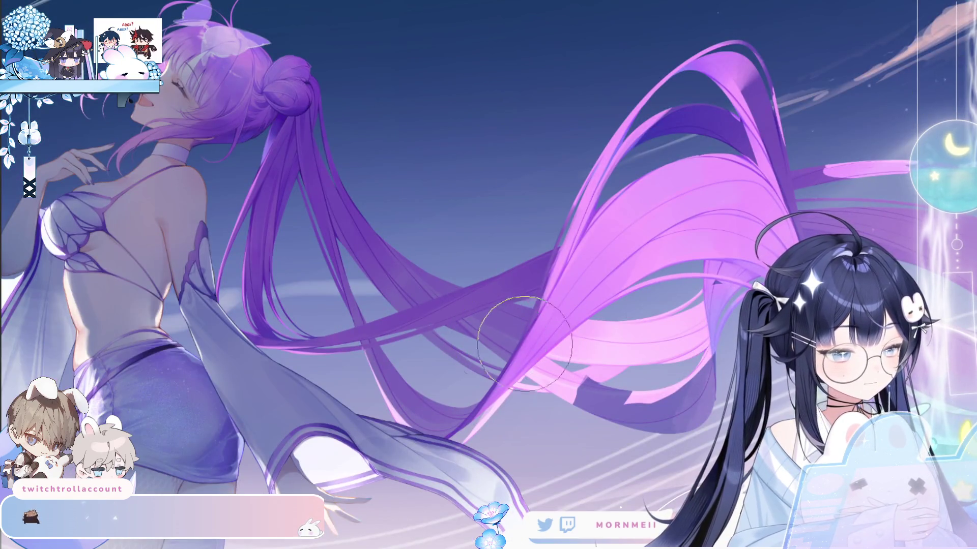
{"action": "scroll", "coordinate": [534, 388], "scroll_direction": "up", "scroll_amount": 3}
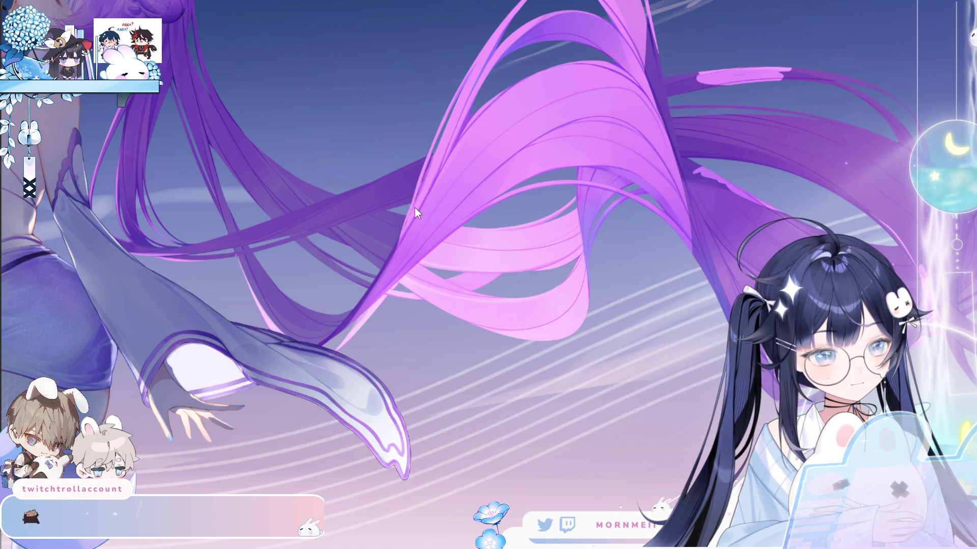
{"action": "left_click_drag", "start_coordinate": [400, 244], "coordinate": [583, 245]}
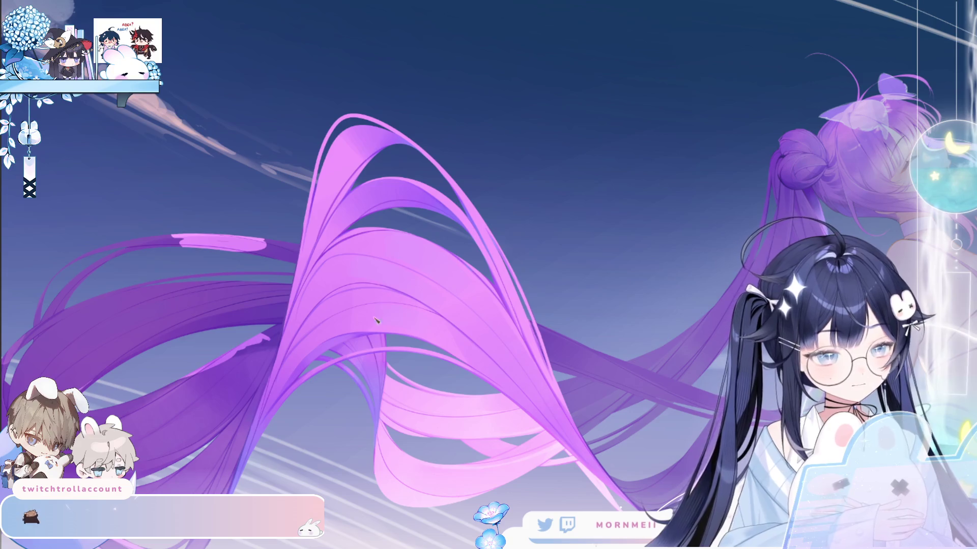
{"action": "left_click", "coordinate": [505, 254]}
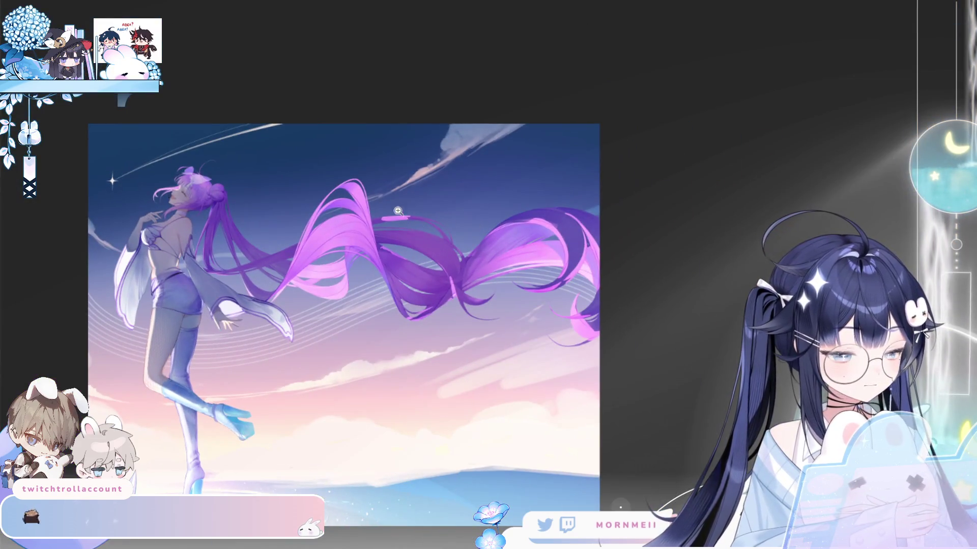
Zoom into the hair ribbons and paint a dark purple shadow down one pink strand, mirror-checking it
{"action": "left_click", "coordinate": [362, 196]}
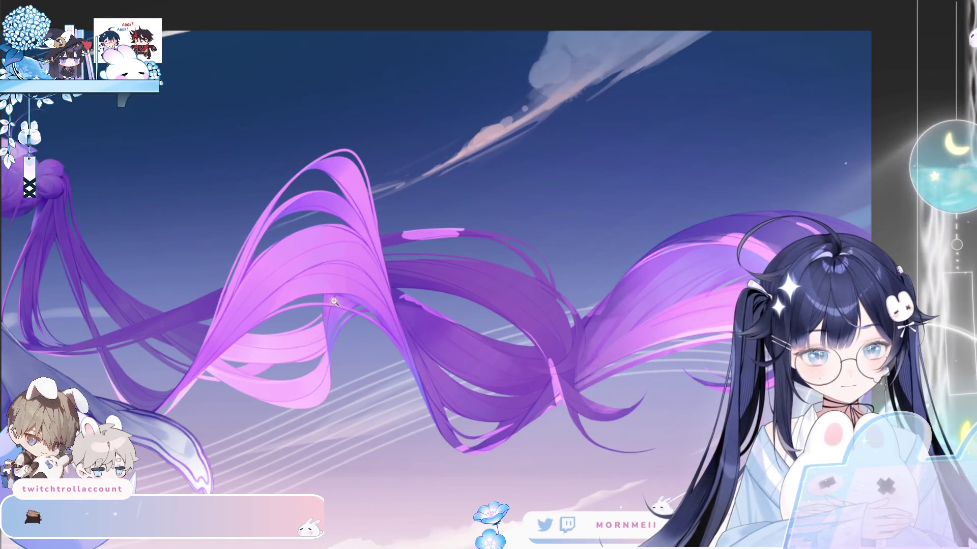
{"action": "left_click", "coordinate": [325, 330]}
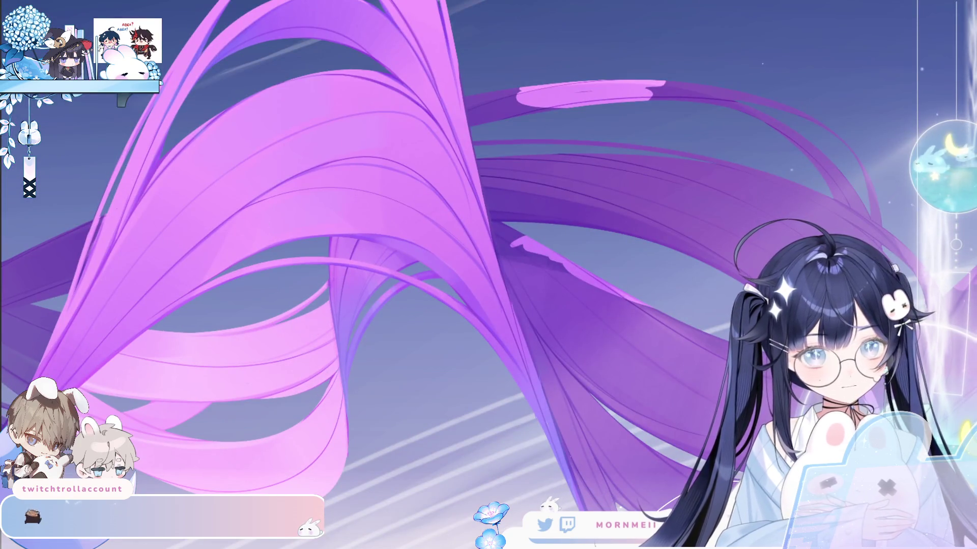
{"action": "left_click", "coordinate": [330, 320]}
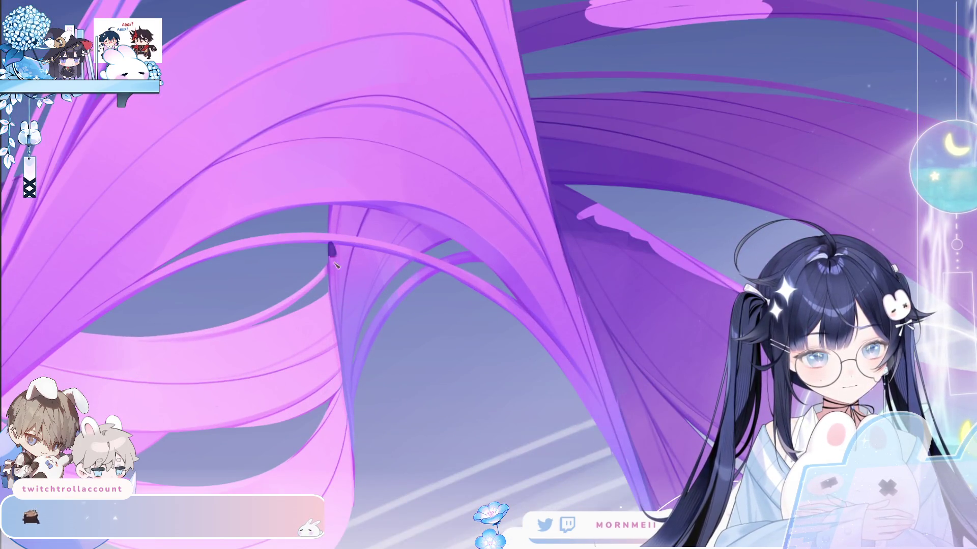
{"action": "left_click_drag", "start_coordinate": [333, 255], "coordinate": [353, 386]}
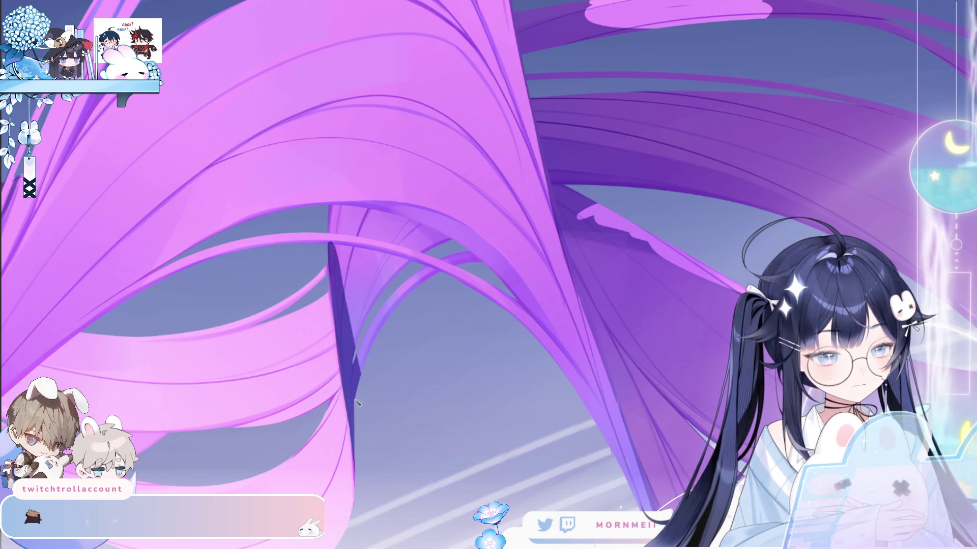
{"action": "key", "text": "h"}
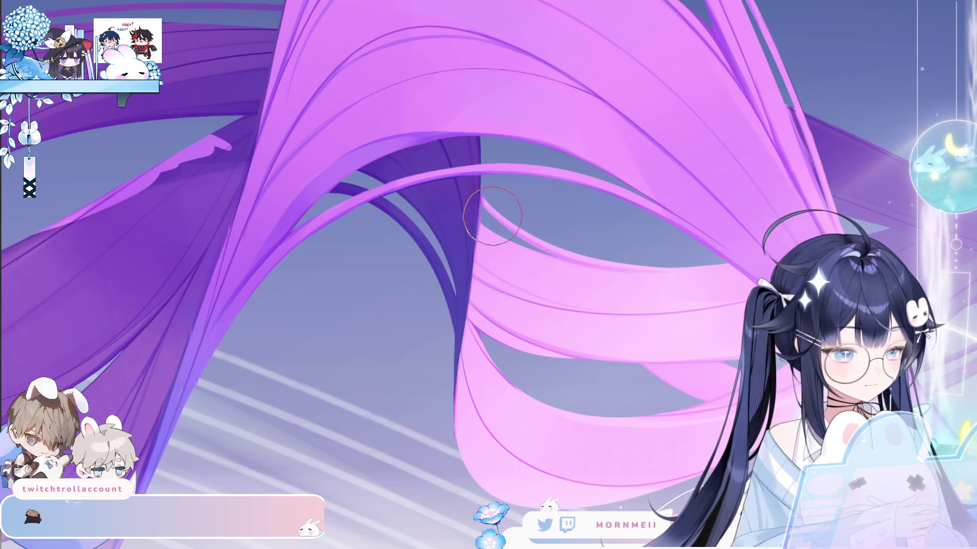
{"action": "key", "text": "h"}
{"action": "key", "text": "ctrl+0"}
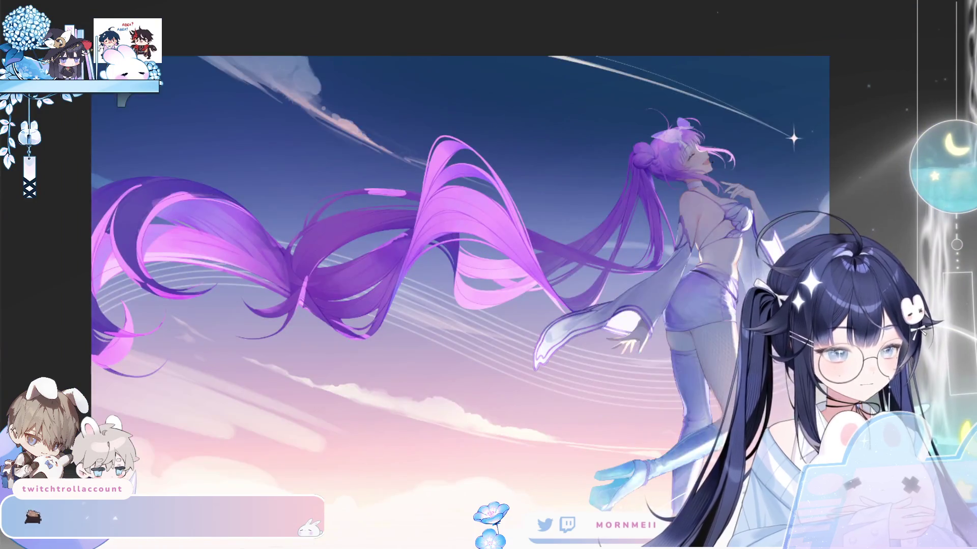
{"action": "key", "text": "h"}
{"action": "left_click", "coordinate": [458, 273]}
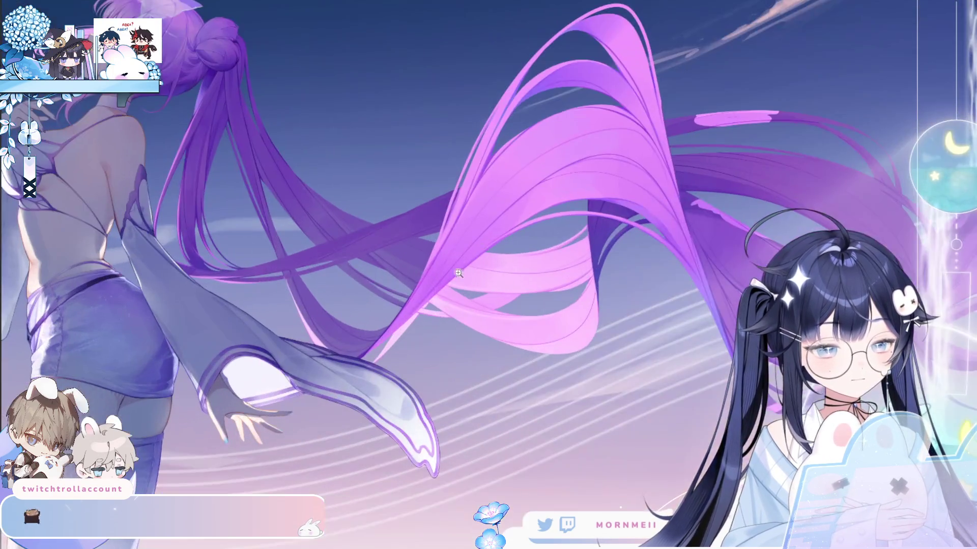
{"action": "key", "text": "h"}
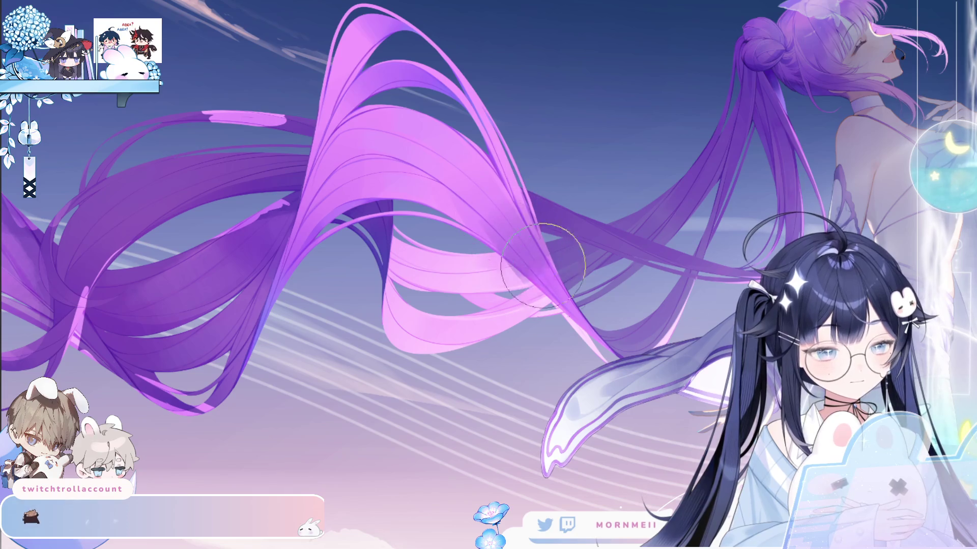
{"action": "key", "text": "h"}
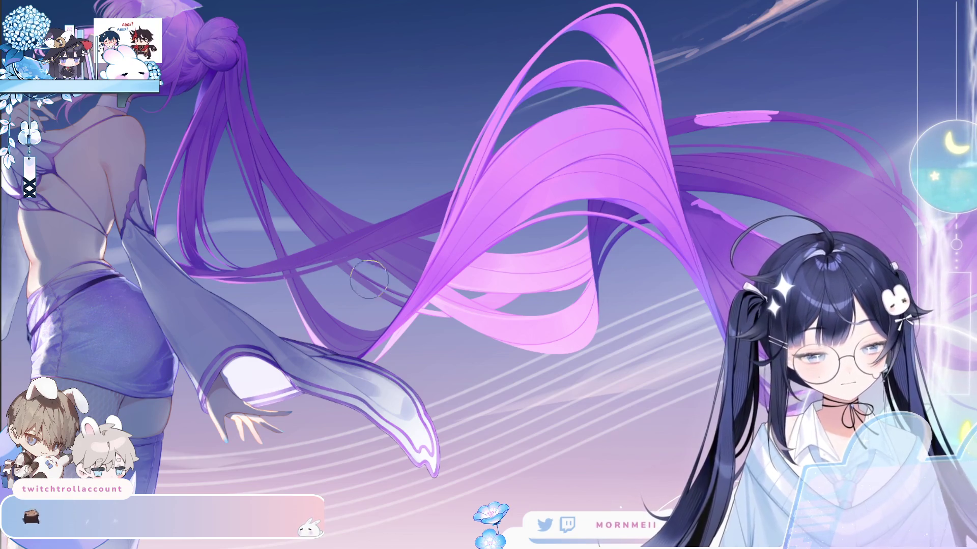
{"action": "key", "text": "ctrl+0"}
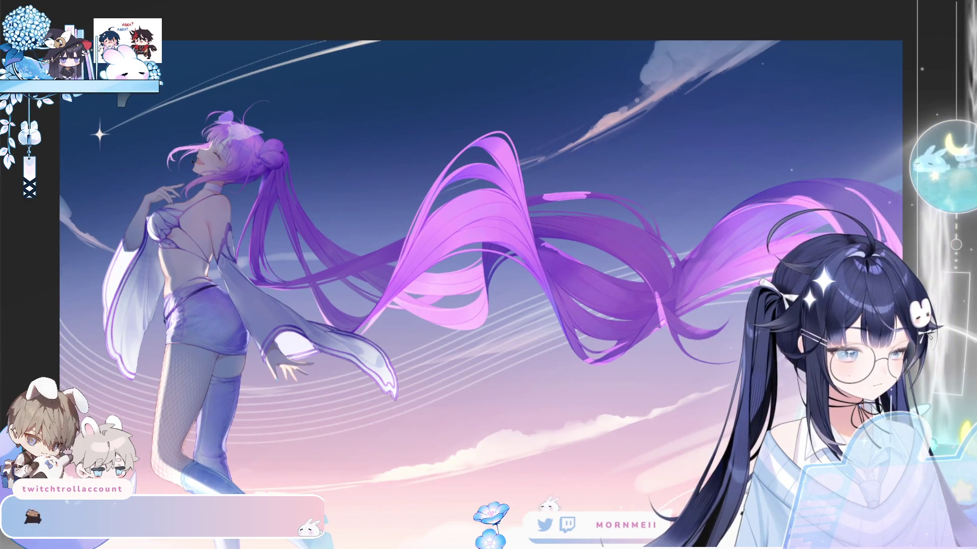
{"action": "key", "text": "h"}
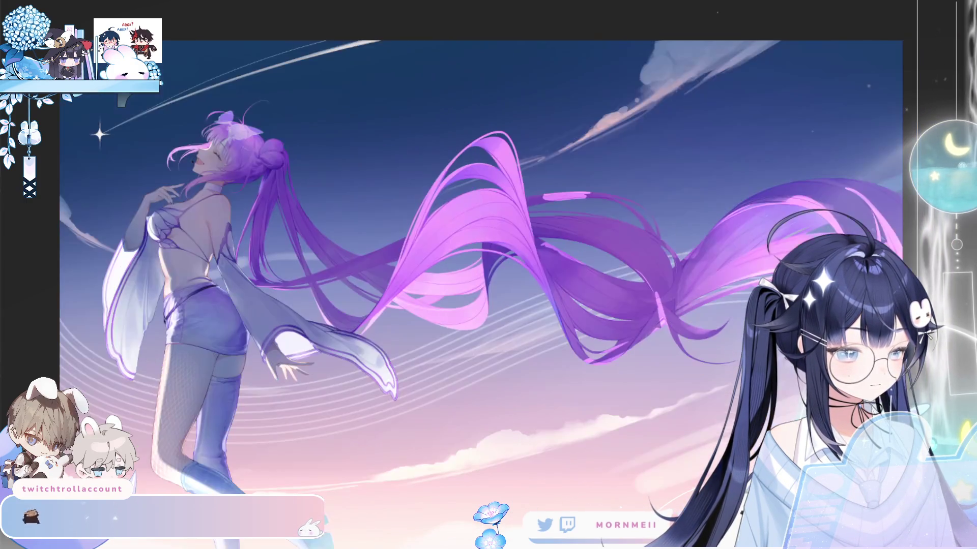
{"action": "left_click", "coordinate": [406, 235]}
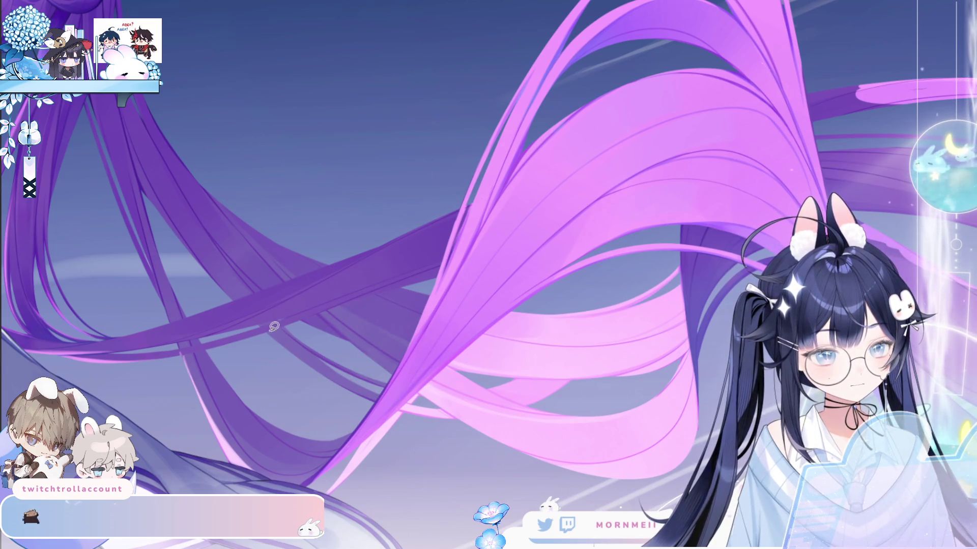
Lasso a section of the hair ribbons, wash lighter pink over it, then check the full view mirrored
{"action": "left_click_drag", "start_coordinate": [257, 333], "coordinate": [483, 268]}
{"action": "left_click_drag", "start_coordinate": [448, 423], "coordinate": [367, 421]}
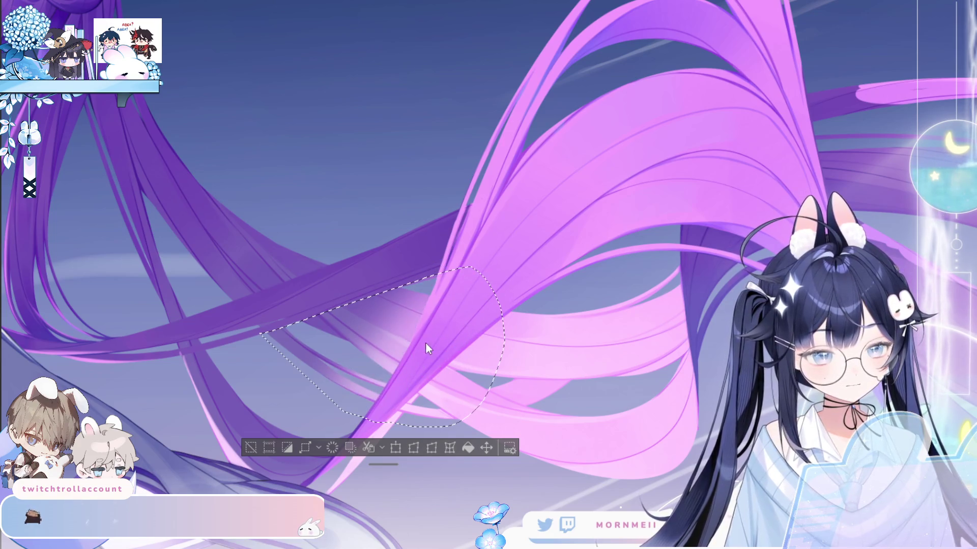
{"action": "mouse_move", "coordinate": [357, 391]}
{"action": "left_mouse_down"}
{"action": "mouse_move", "coordinate": [489, 351]}
{"action": "mouse_move", "coordinate": [447, 356]}
{"action": "mouse_move", "coordinate": [447, 285]}
{"action": "mouse_move", "coordinate": [507, 319]}
{"action": "left_mouse_up"}
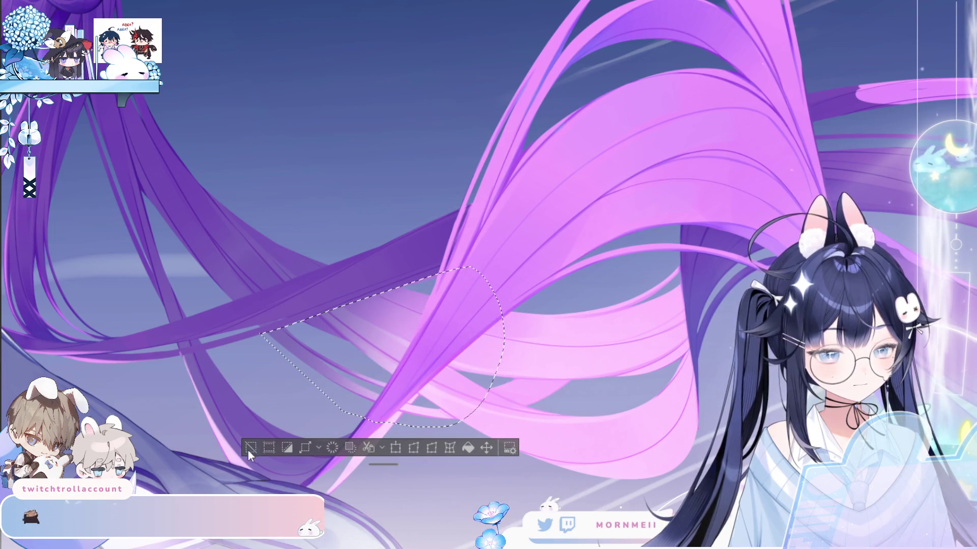
{"action": "key", "text": "ctrl+0"}
{"action": "key", "text": "h"}
{"action": "key", "text": "h"}
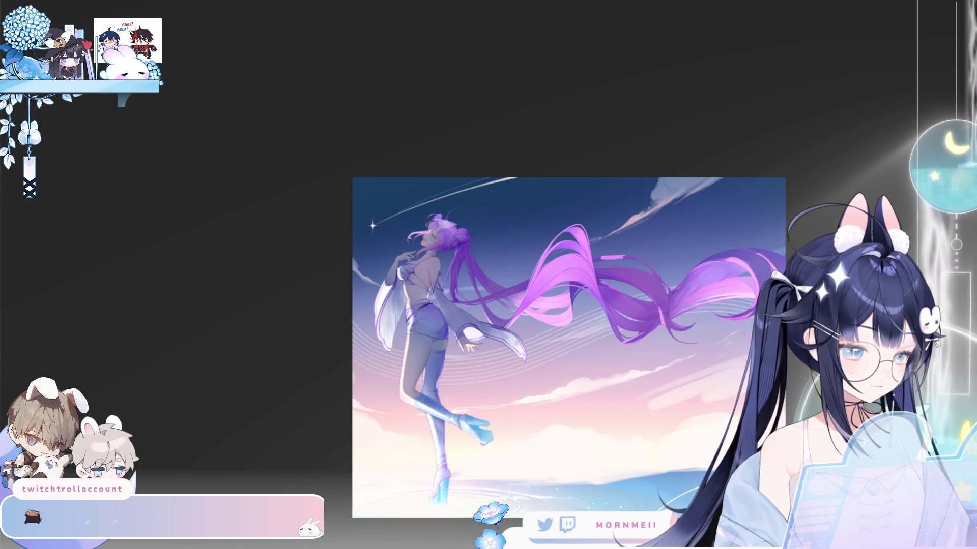
Mirror the view briefly to compare, then zoom in on the flowing purple twin-tails
{"action": "key", "text": "h"}
{"action": "key", "text": "h"}
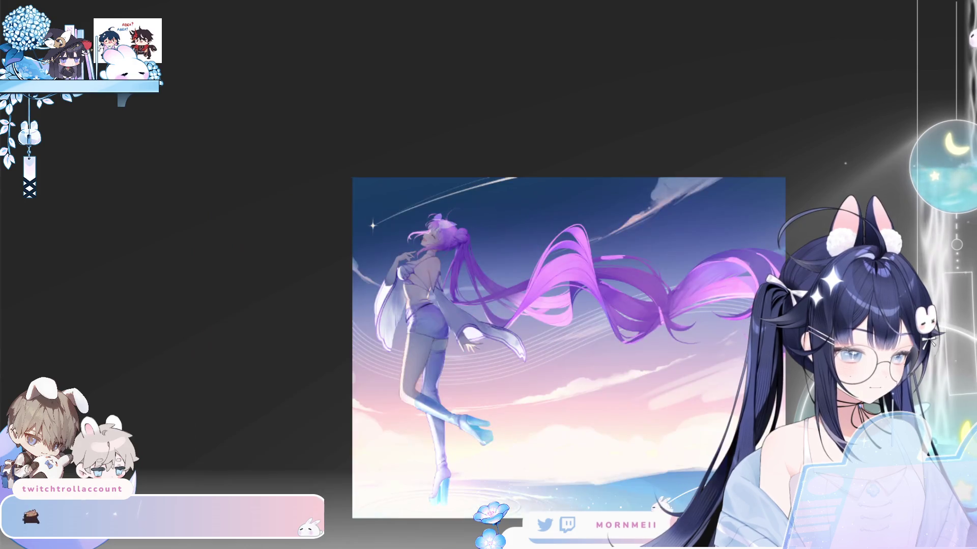
{"action": "scroll", "coordinate": [595, 283], "scroll_direction": "down", "scroll_amount": 5}
{"action": "key", "text": "h"}
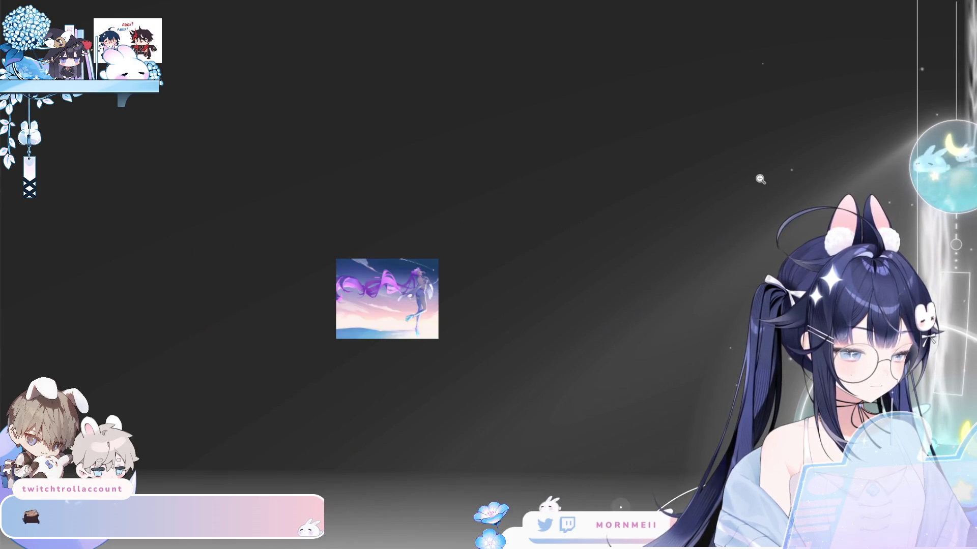
{"action": "key", "text": "h"}
{"action": "scroll", "coordinate": [644, 278], "scroll_direction": "up", "scroll_amount": 5}
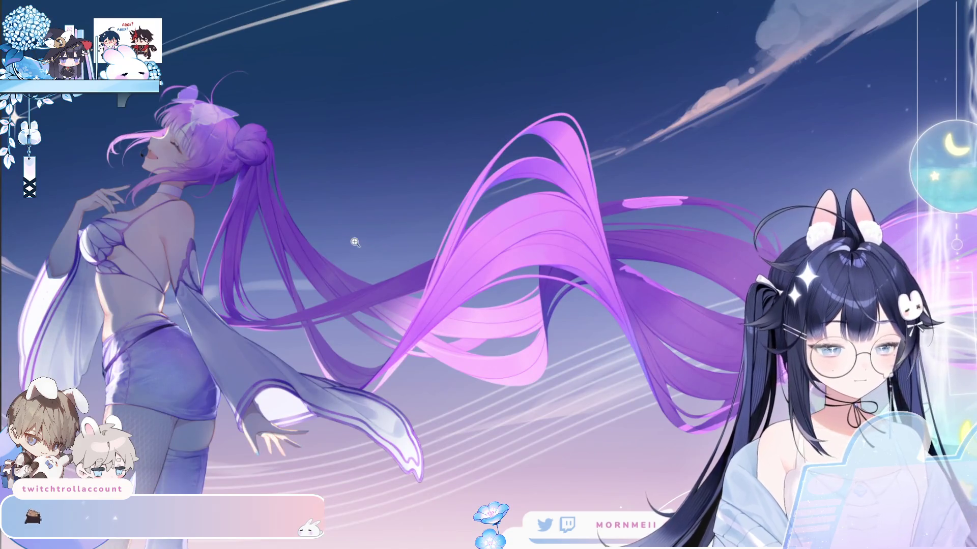
{"action": "scroll", "coordinate": [347, 245], "scroll_direction": "up", "scroll_amount": 2}
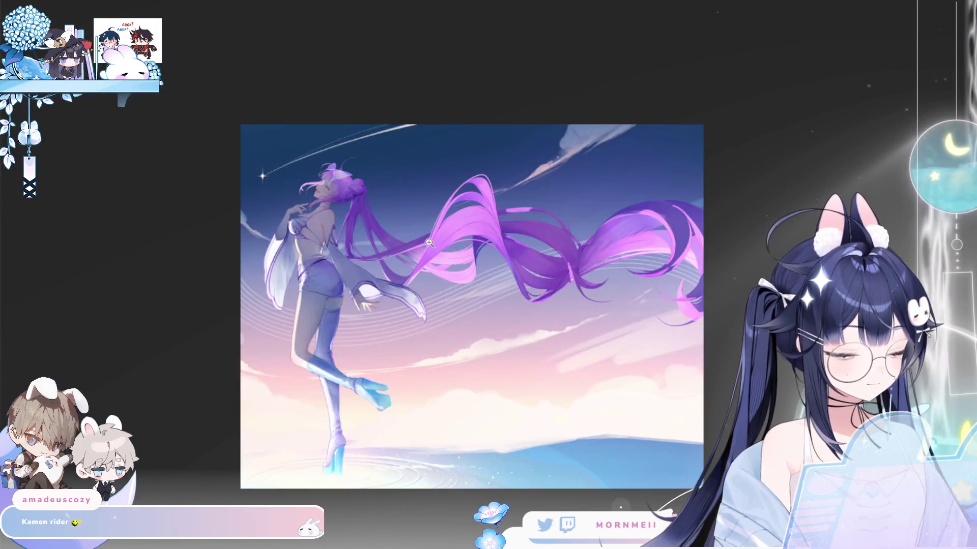
Inspect the girl's figure and sleeve up close, then fit the whole canvas and mirror it horizontally
{"action": "left_click", "coordinate": [446, 242]}
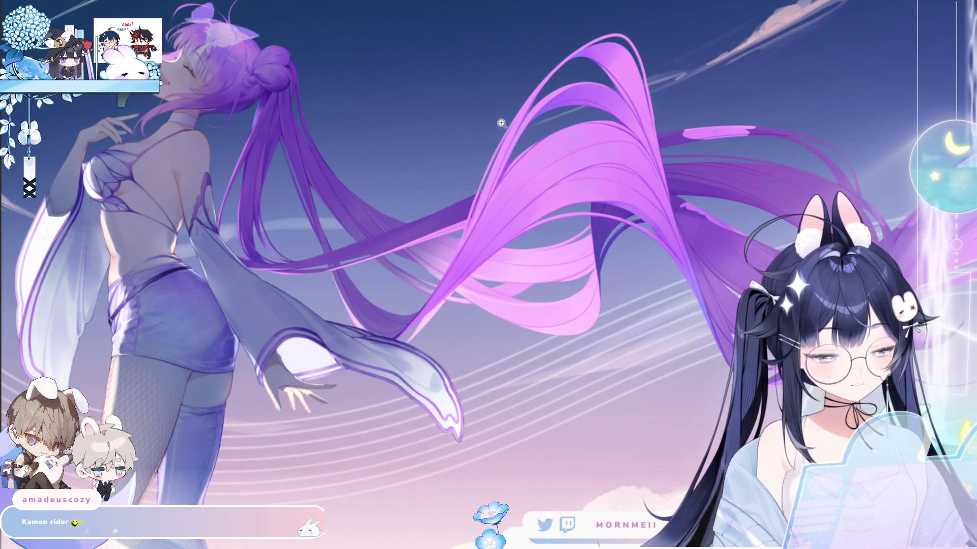
{"action": "left_click", "coordinate": [310, 278]}
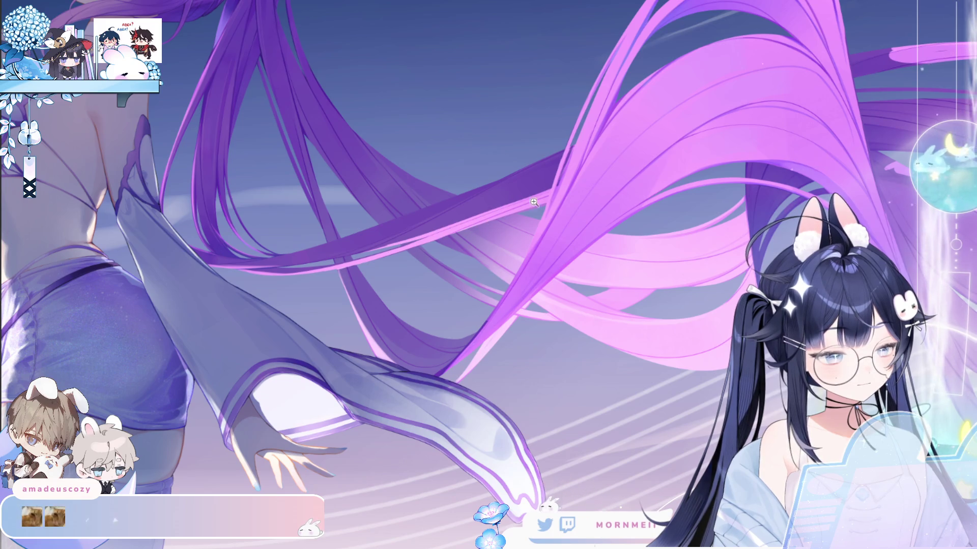
{"action": "scroll", "coordinate": [534, 203], "scroll_direction": "down", "scroll_amount": 5}
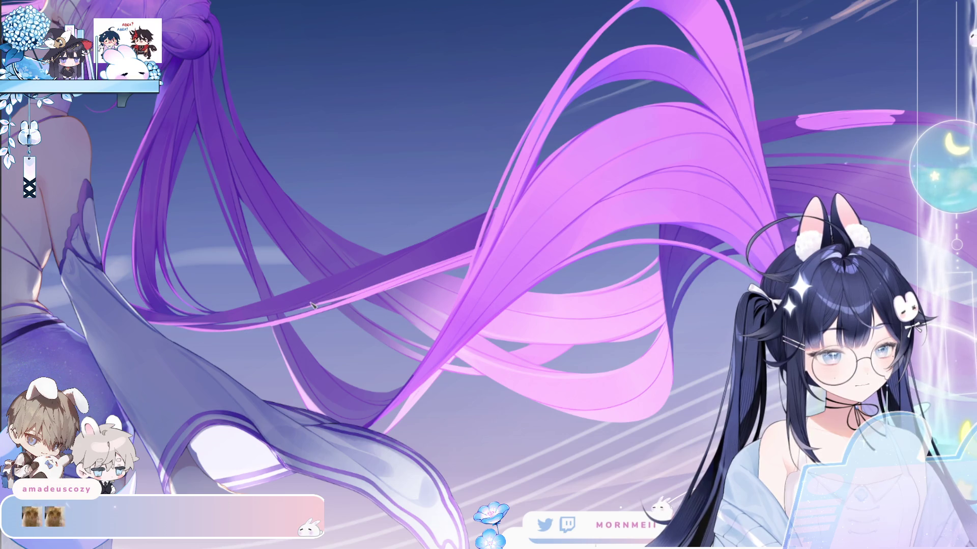
{"action": "key", "text": "ctrl+0"}
{"action": "key", "text": "h"}
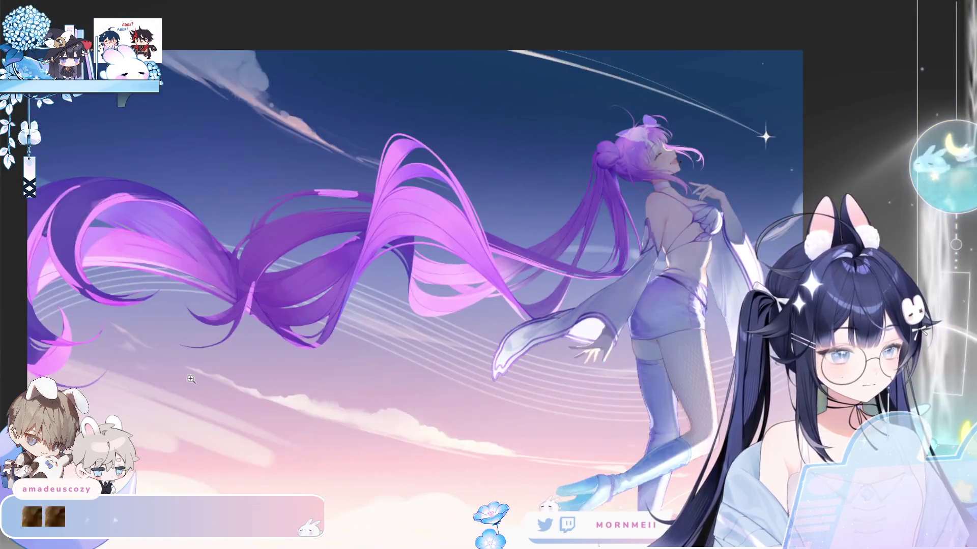
{"action": "key", "text": "h"}
{"action": "left_click_drag", "start_coordinate": [257, 408], "coordinate": [355, 313]}
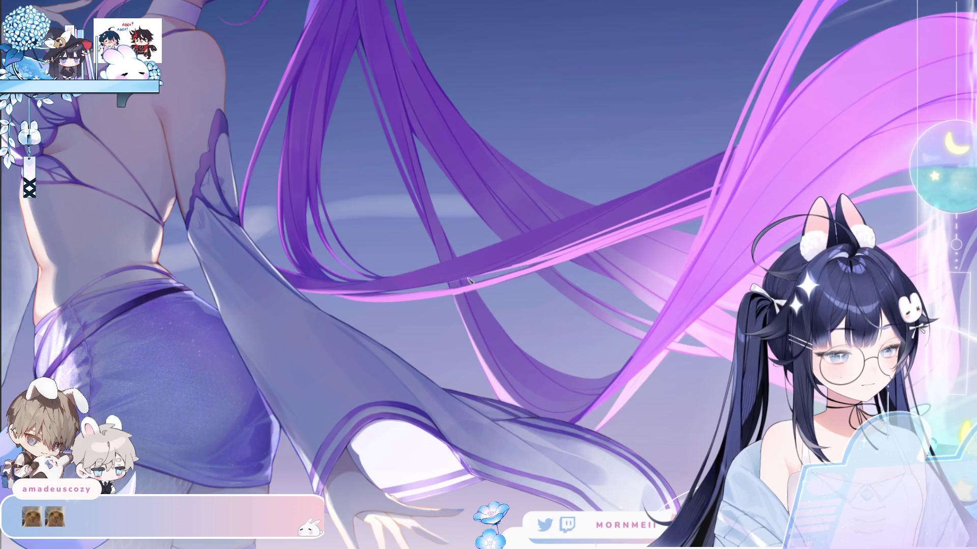
{"action": "left_click", "coordinate": [405, 278]}
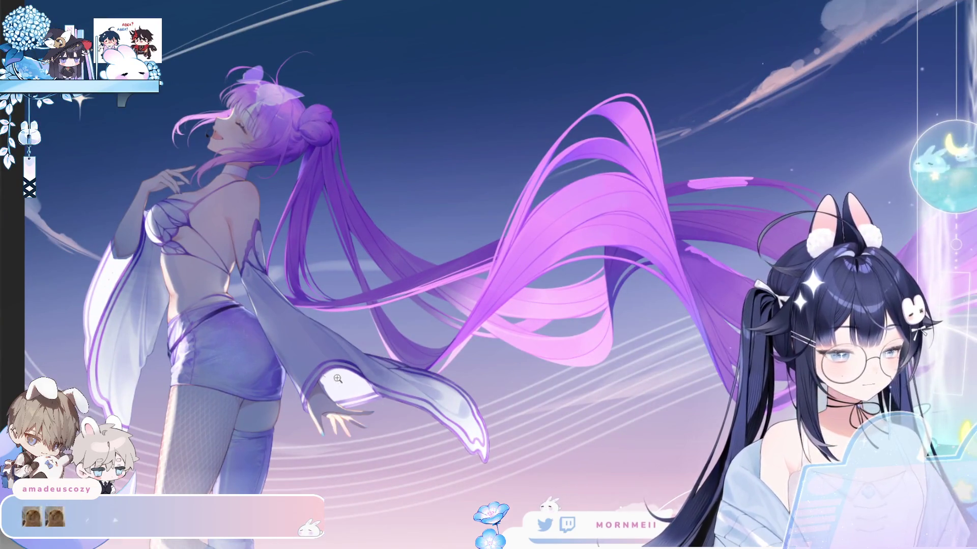
{"action": "left_click", "coordinate": [450, 237]}
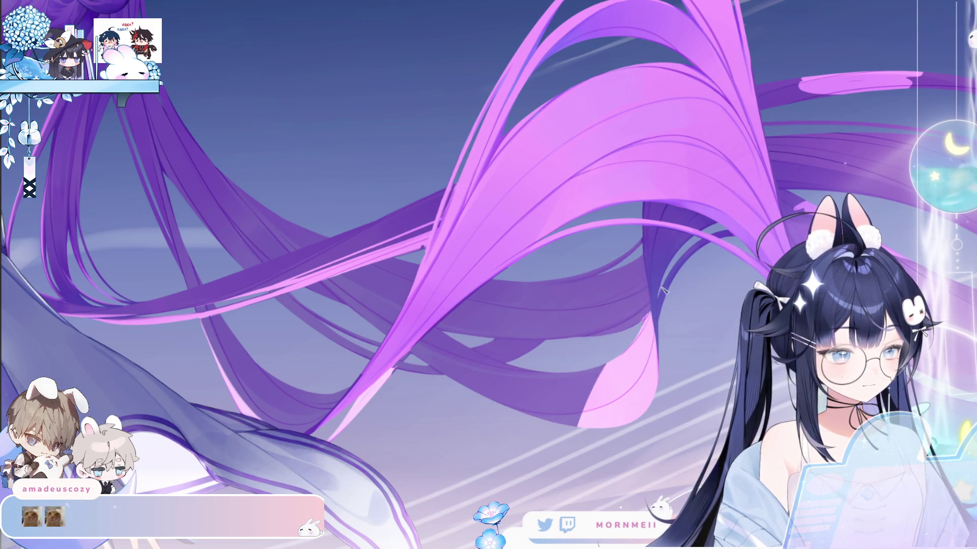
{"action": "left_click", "coordinate": [576, 392]}
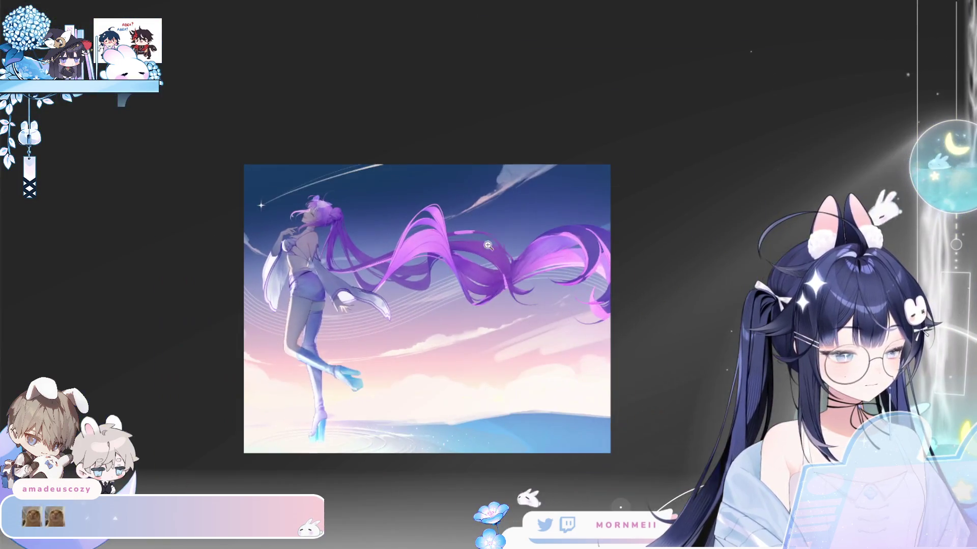
{"action": "left_click", "coordinate": [483, 219]}
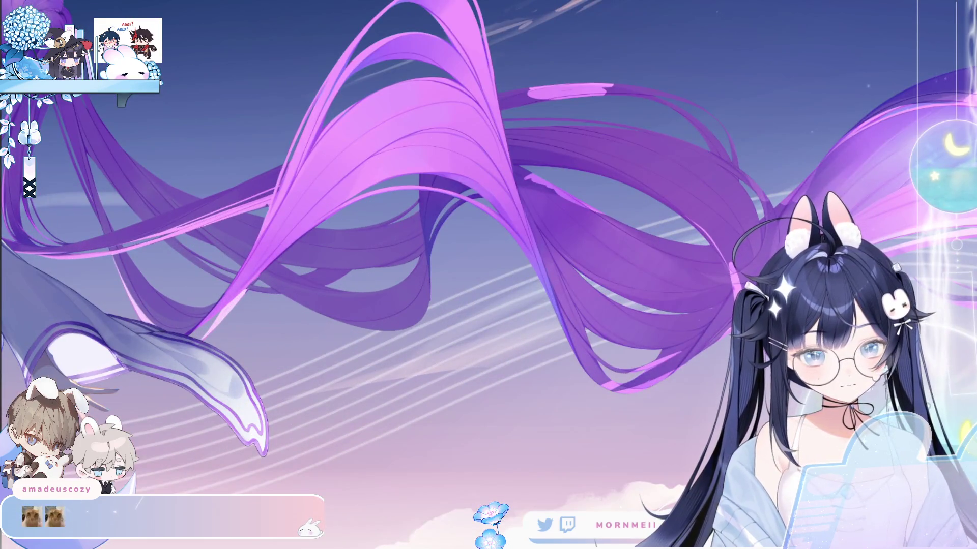
{"action": "scroll", "coordinate": [433, 262], "scroll_direction": "up", "scroll_amount": 2}
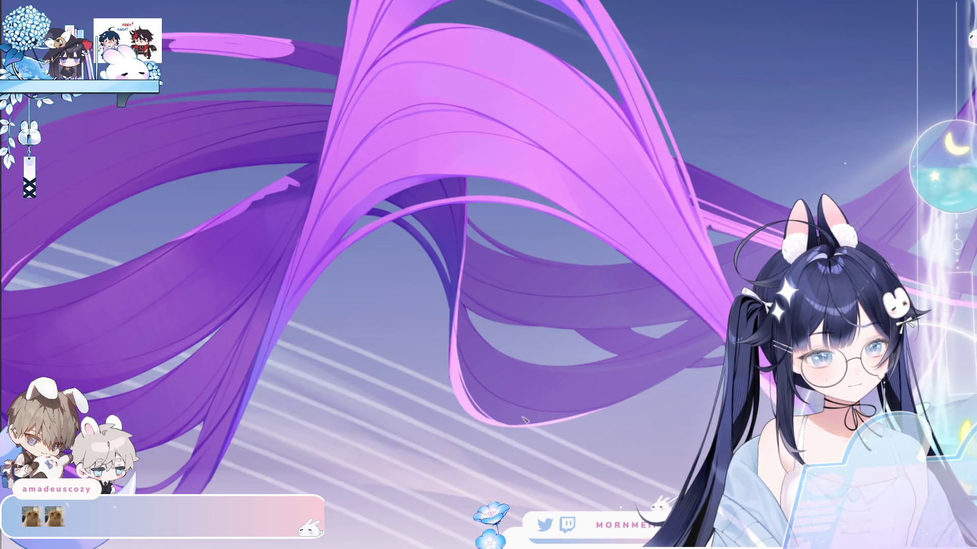
{"action": "scroll", "coordinate": [593, 319], "scroll_direction": "down", "scroll_amount": 3}
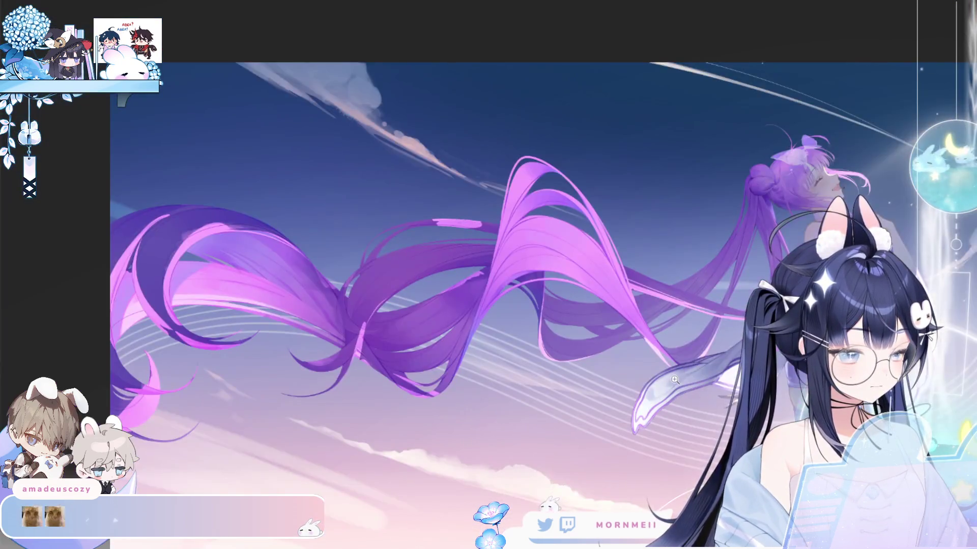
{"action": "scroll", "coordinate": [710, 372], "scroll_direction": "down", "scroll_amount": 2}
{"action": "scroll", "coordinate": [542, 242], "scroll_direction": "up", "scroll_amount": 3}
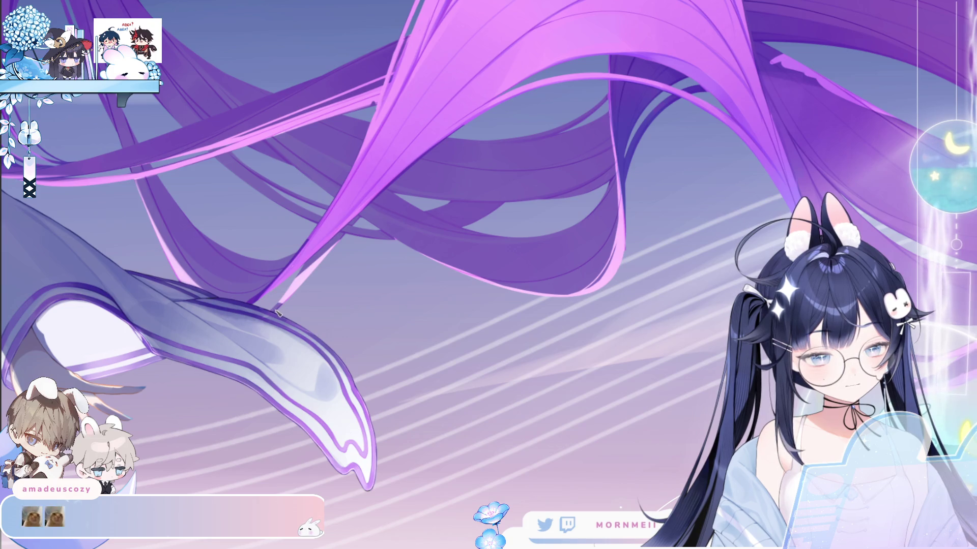
{"action": "left_click", "coordinate": [381, 223]}
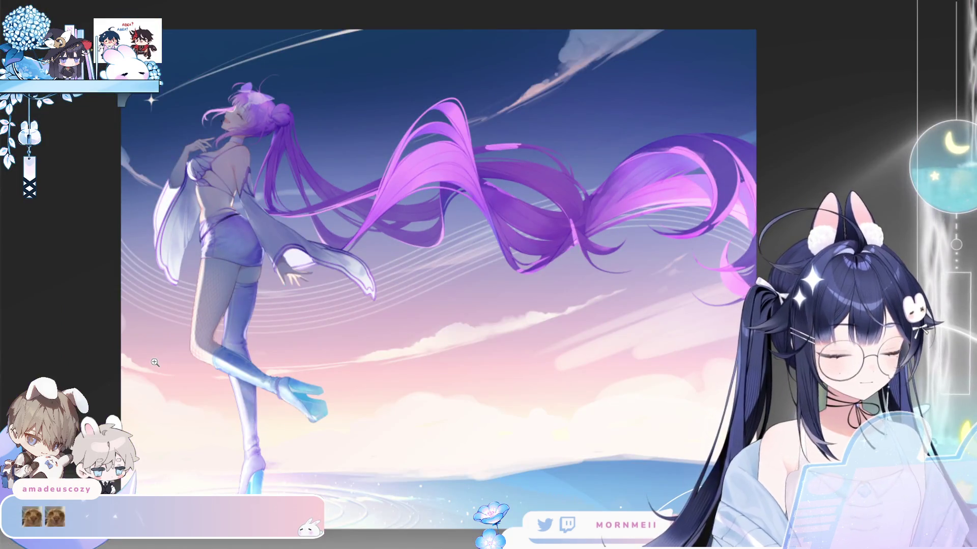
{"action": "key", "text": "m"}
{"action": "key", "text": "m"}
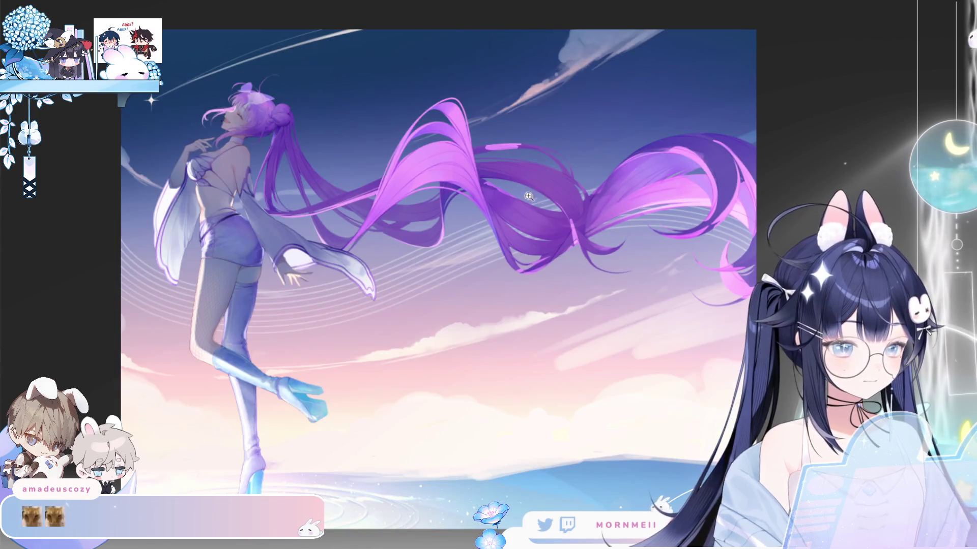
{"action": "left_click", "coordinate": [529, 196]}
{"action": "key", "text": "ctrl+0"}
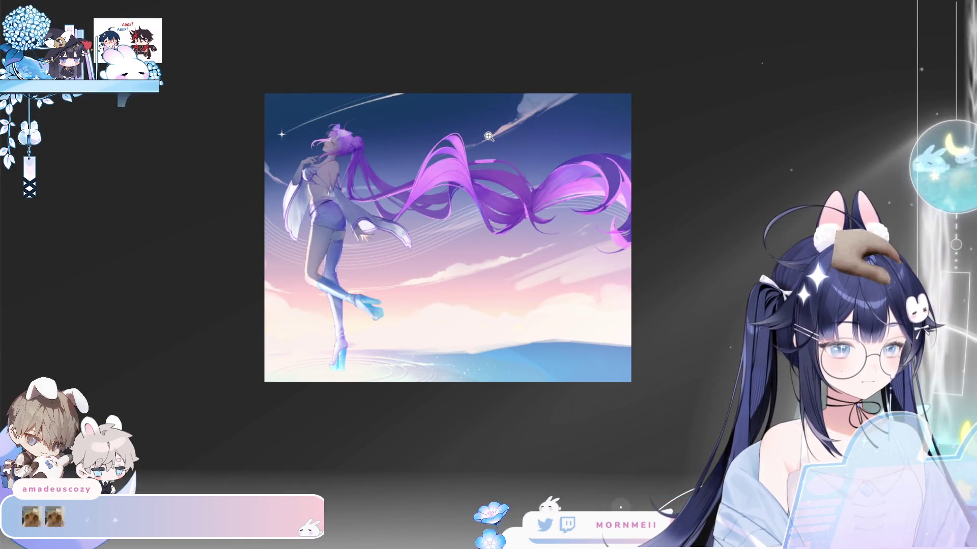
Darken the purple ribbon and the bright pink hair streaks at right with sweeping purple strokes
{"action": "left_click", "coordinate": [476, 177]}
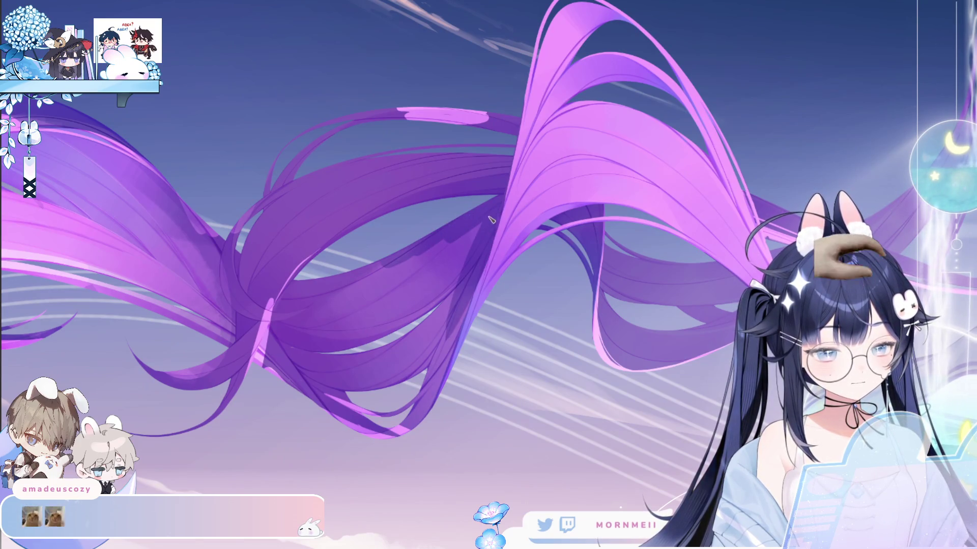
{"action": "key", "text": "m"}
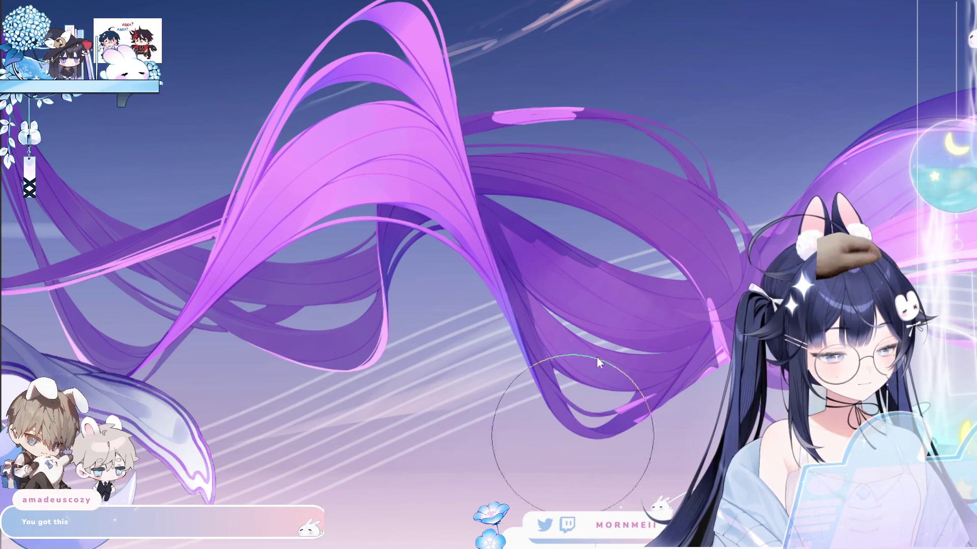
{"action": "left_click_drag", "start_coordinate": [508, 285], "coordinate": [646, 311]}
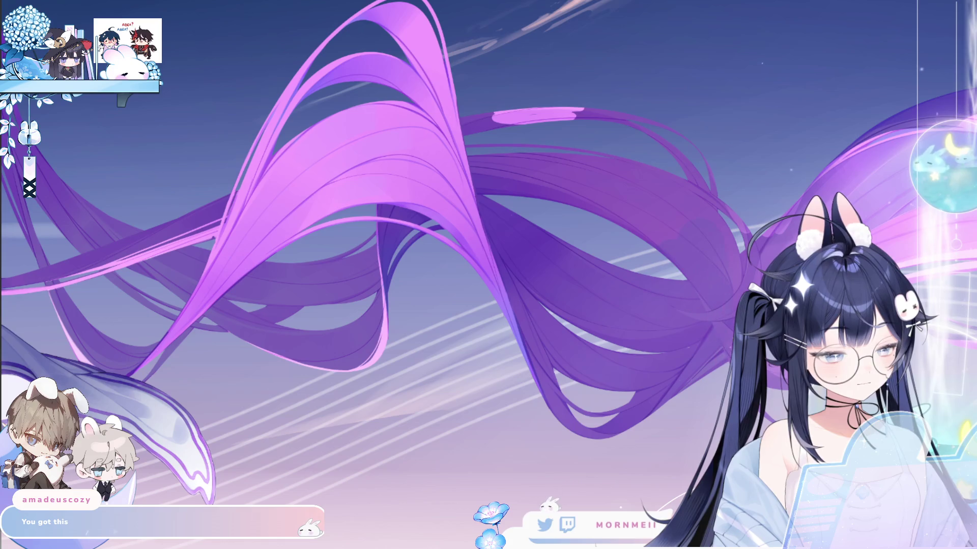
{"action": "left_click_drag", "start_coordinate": [580, 114], "coordinate": [496, 117]}
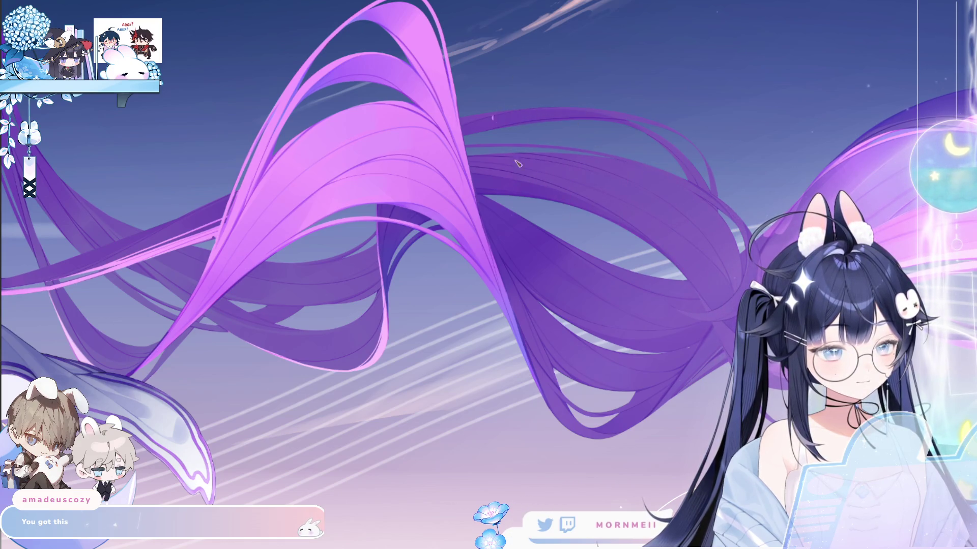
{"action": "key", "text": "ctrl+0"}
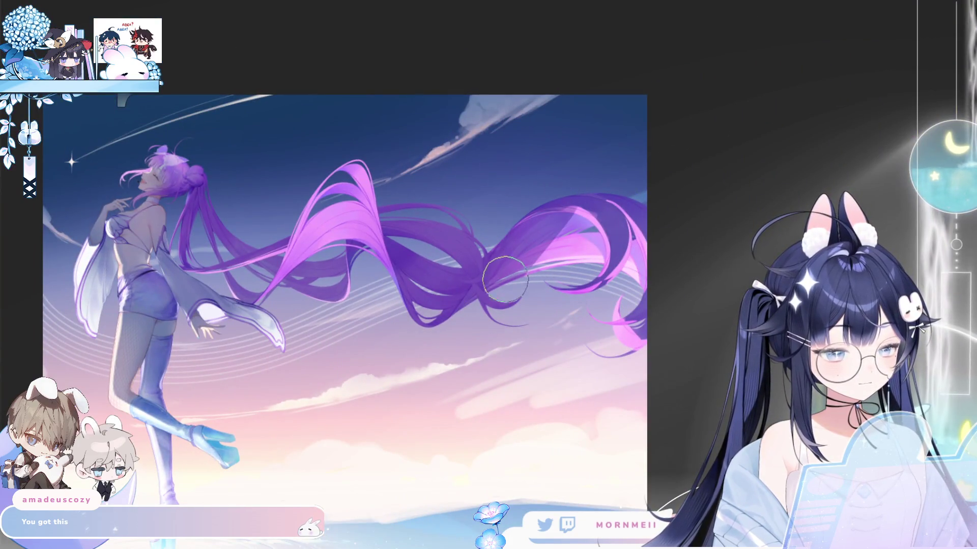
{"action": "mouse_move", "coordinate": [473, 290]}
{"action": "left_mouse_down"}
{"action": "mouse_move", "coordinate": [545, 239]}
{"action": "mouse_move", "coordinate": [610, 239]}
{"action": "mouse_move", "coordinate": [616, 305]}
{"action": "mouse_move", "coordinate": [641, 346]}
{"action": "left_mouse_up"}
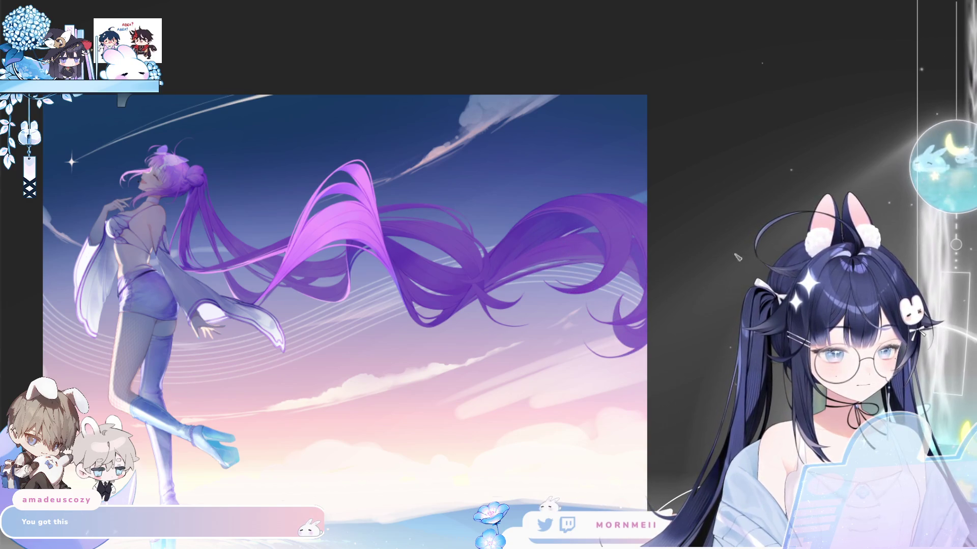
{"action": "scroll", "coordinate": [509, 259], "scroll_direction": "up", "scroll_amount": 3}
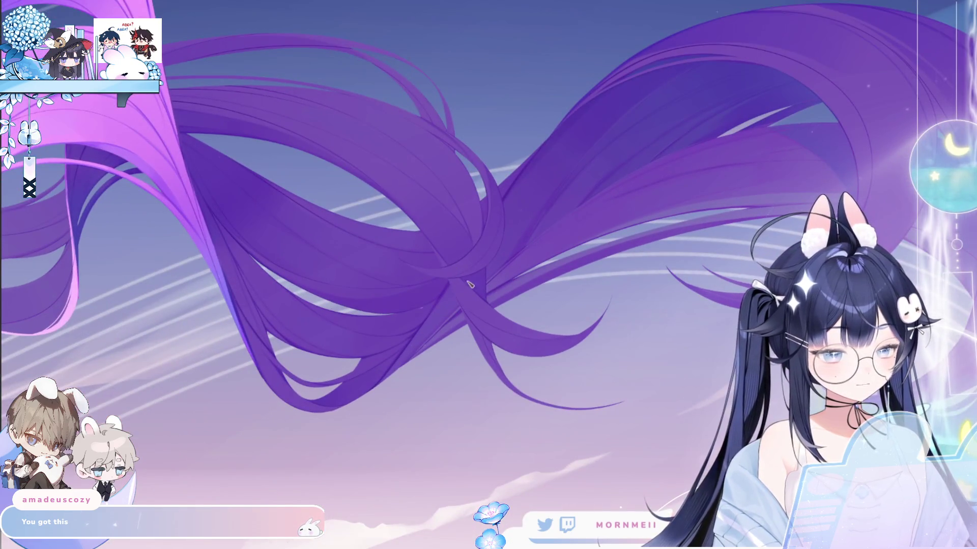
{"action": "scroll", "coordinate": [469, 284], "scroll_direction": "up", "scroll_amount": 2}
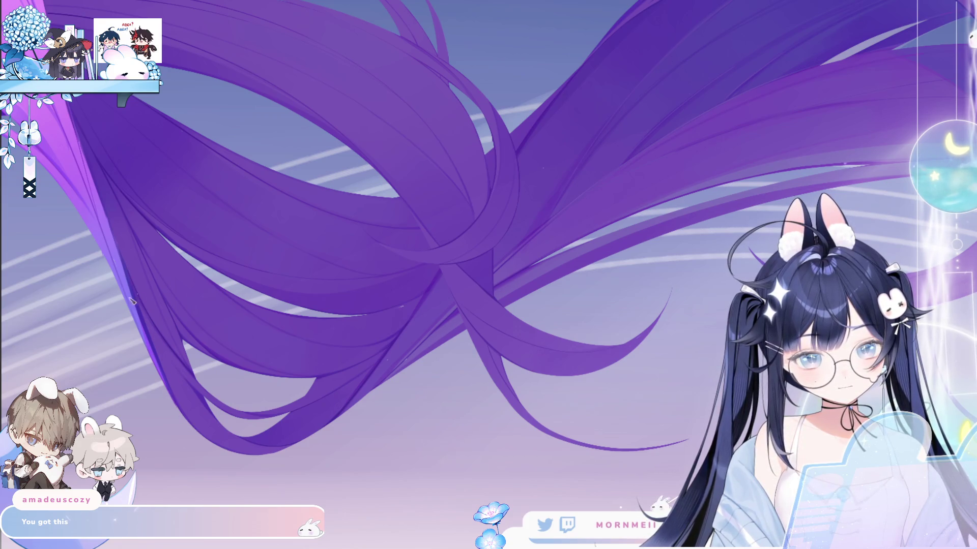
Paint a pink-violet stroke along the lower left hair strand and widen it
{"action": "mouse_move", "coordinate": [130, 281]}
{"action": "left_mouse_down"}
{"action": "mouse_move", "coordinate": [193, 404]}
{"action": "mouse_move", "coordinate": [272, 452]}
{"action": "left_mouse_up"}
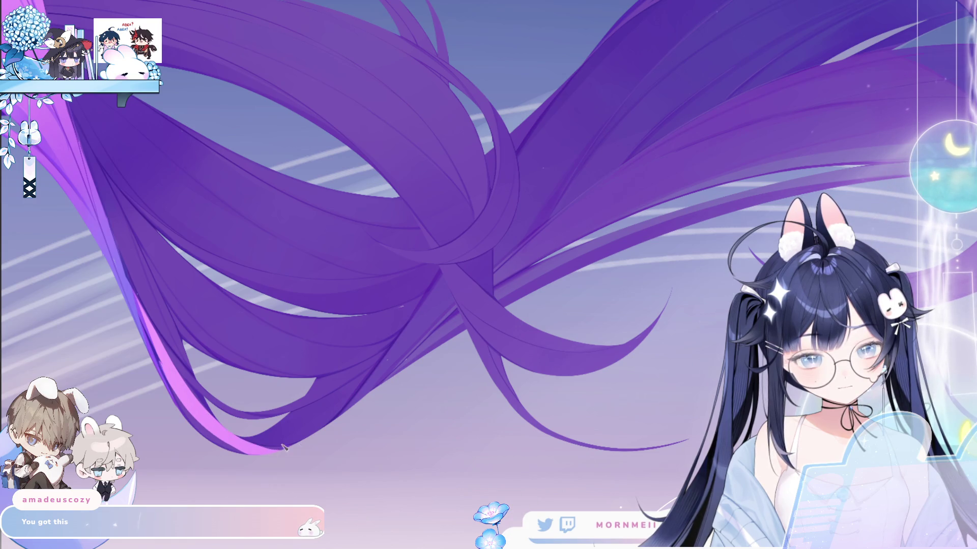
{"action": "left_click", "coordinate": [253, 447]}
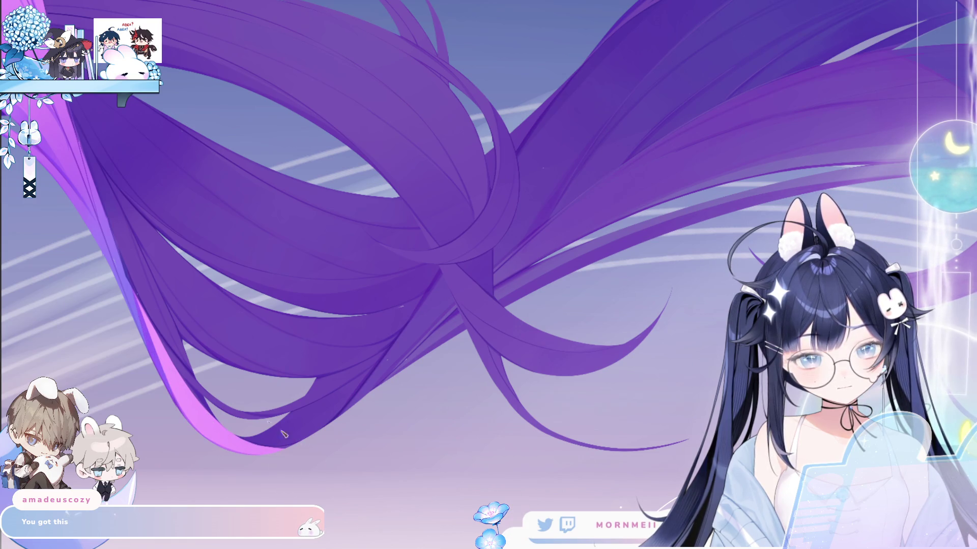
{"action": "scroll", "coordinate": [283, 434], "scroll_direction": "down", "scroll_amount": 3}
{"action": "scroll", "coordinate": [310, 307], "scroll_direction": "up", "scroll_amount": 1}
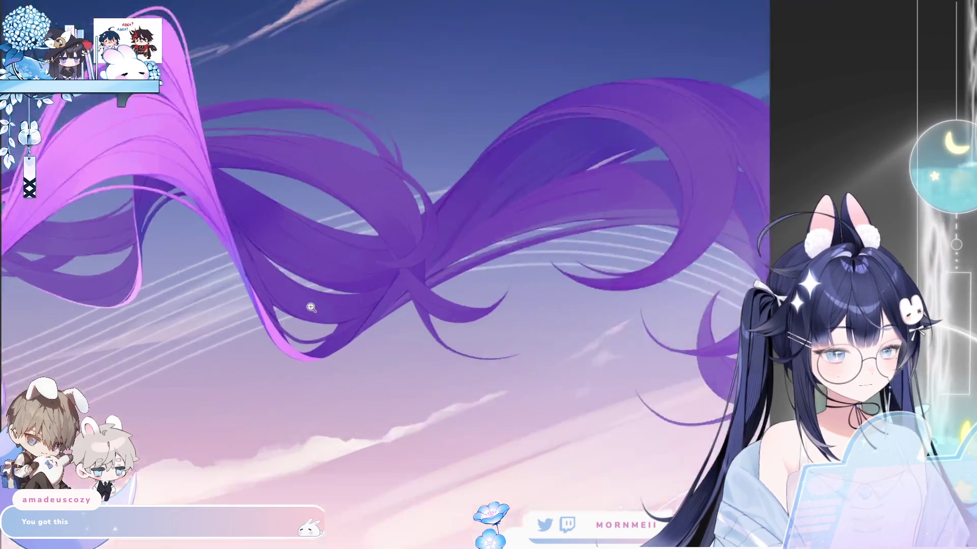
{"action": "scroll", "coordinate": [310, 307], "scroll_direction": "up", "scroll_amount": 2}
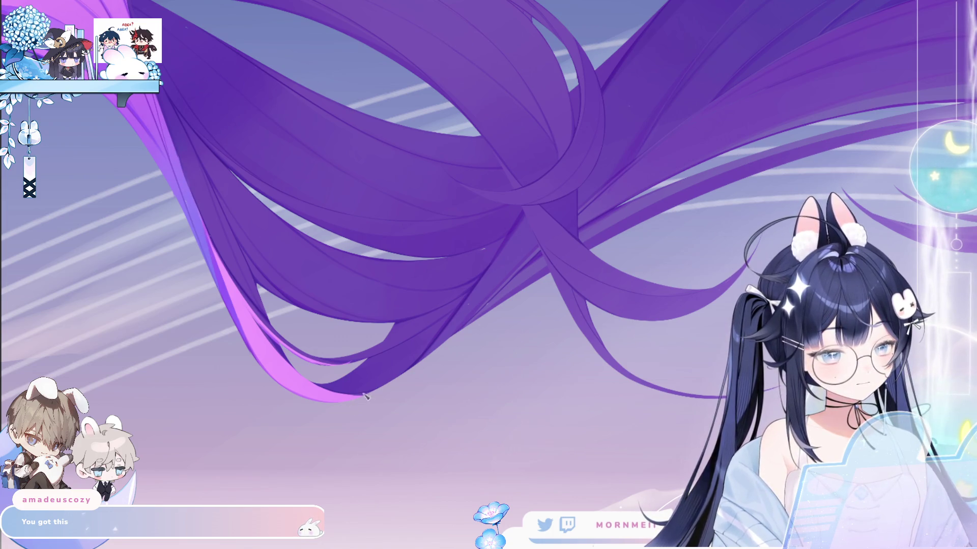
Add light-pink highlights along further hair strands, undoing one stroke
{"action": "left_click_drag", "start_coordinate": [524, 216], "coordinate": [431, 351]}
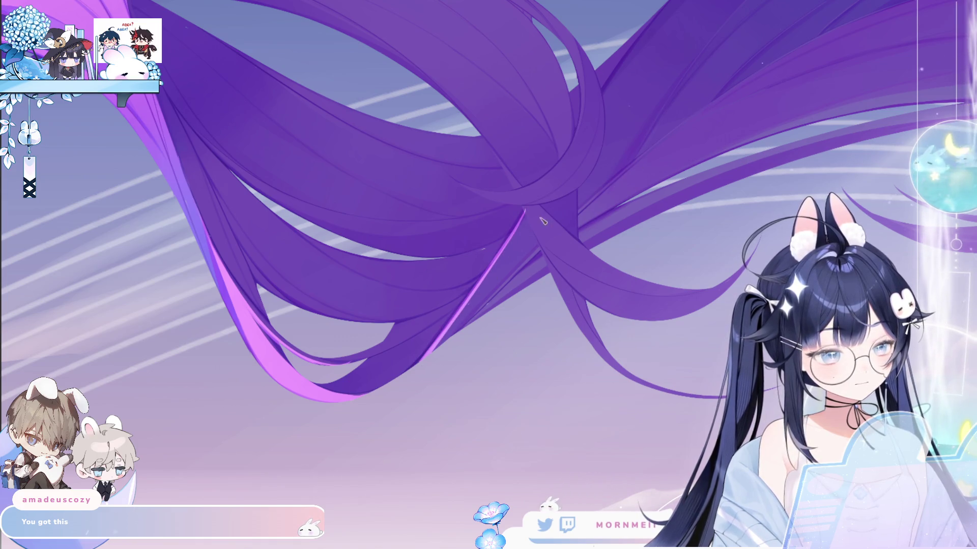
{"action": "mouse_move", "coordinate": [543, 221]}
{"action": "left_mouse_down"}
{"action": "mouse_move", "coordinate": [267, 224]}
{"action": "mouse_move", "coordinate": [285, 259]}
{"action": "mouse_move", "coordinate": [450, 278]}
{"action": "left_mouse_up"}
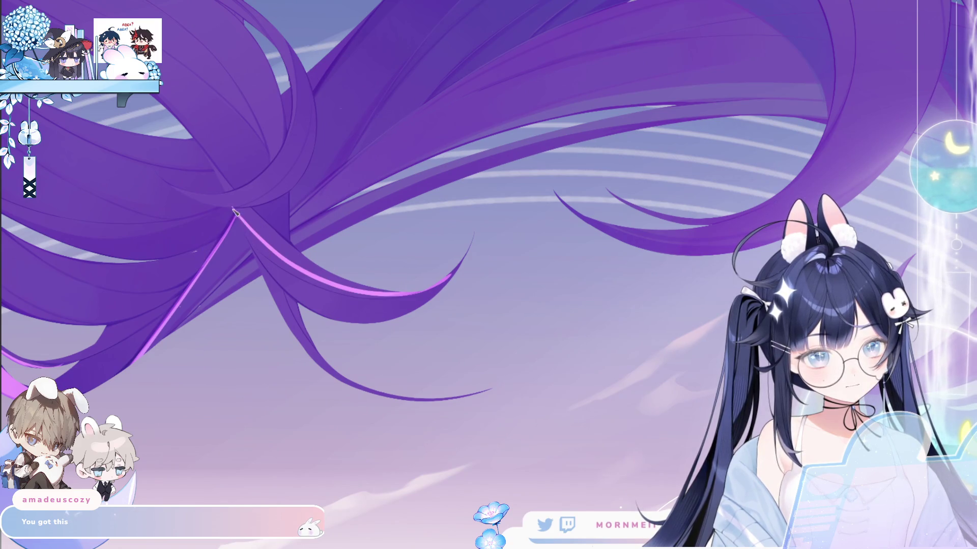
{"action": "left_click_drag", "start_coordinate": [235, 212], "coordinate": [279, 286]}
{"action": "key", "text": "ctrl+z"}
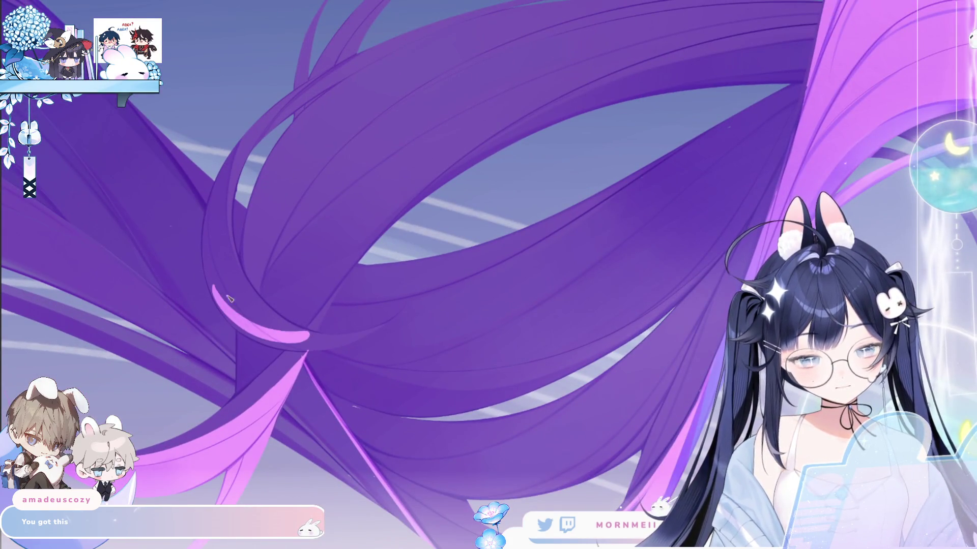
{"action": "mouse_move", "coordinate": [213, 285]}
{"action": "left_mouse_down"}
{"action": "mouse_move", "coordinate": [221, 303]}
{"action": "mouse_move", "coordinate": [317, 341]}
{"action": "mouse_move", "coordinate": [391, 323]}
{"action": "left_mouse_up"}
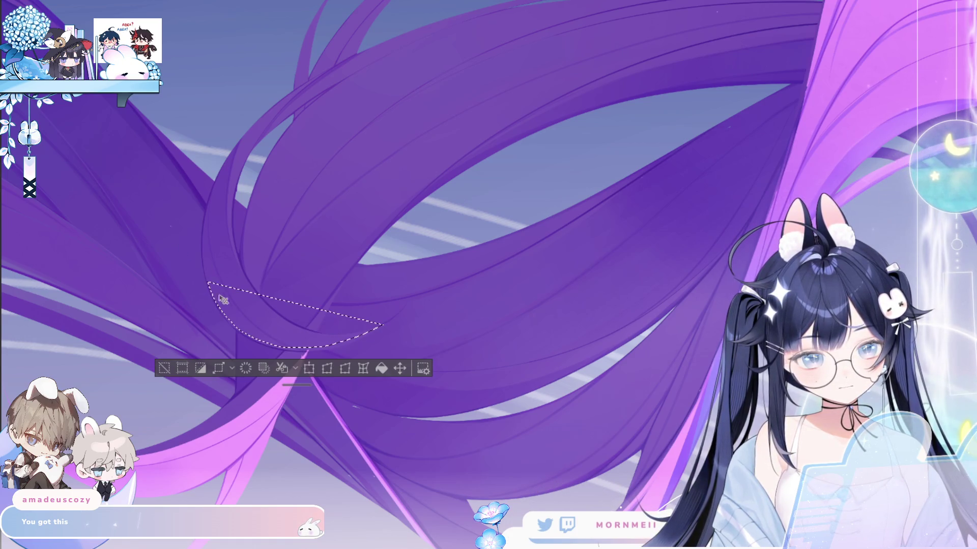
Lasso the curved hair band, fill it with pink, and deselect
{"action": "mouse_move", "coordinate": [256, 289]}
{"action": "left_mouse_down"}
{"action": "mouse_move", "coordinate": [271, 300]}
{"action": "mouse_move", "coordinate": [407, 299]}
{"action": "mouse_move", "coordinate": [244, 284]}
{"action": "mouse_move", "coordinate": [284, 311]}
{"action": "mouse_move", "coordinate": [370, 316]}
{"action": "mouse_move", "coordinate": [300, 338]}
{"action": "mouse_move", "coordinate": [244, 328]}
{"action": "mouse_move", "coordinate": [350, 340]}
{"action": "left_mouse_up"}
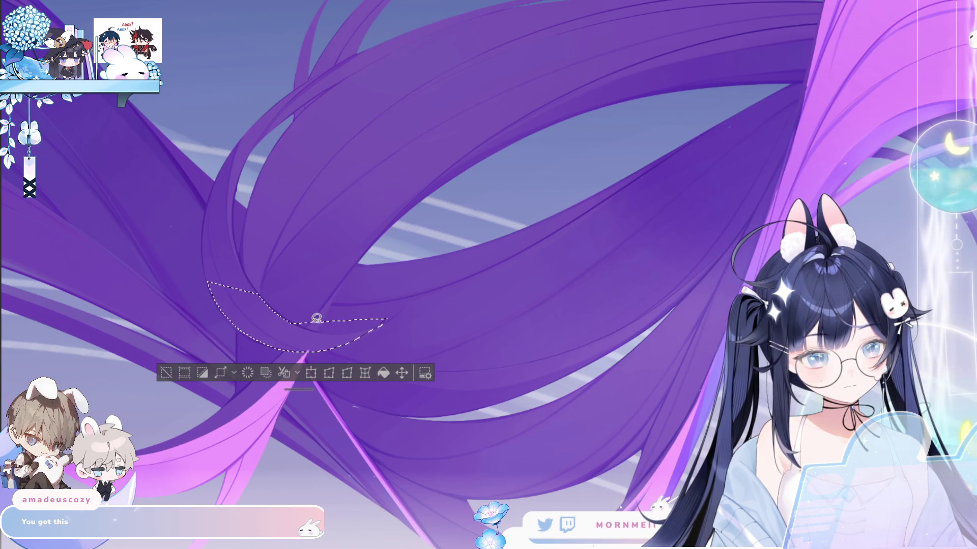
{"action": "mouse_move", "coordinate": [273, 312]}
{"action": "left_mouse_down"}
{"action": "mouse_move", "coordinate": [393, 314]}
{"action": "mouse_move", "coordinate": [383, 323]}
{"action": "left_mouse_up"}
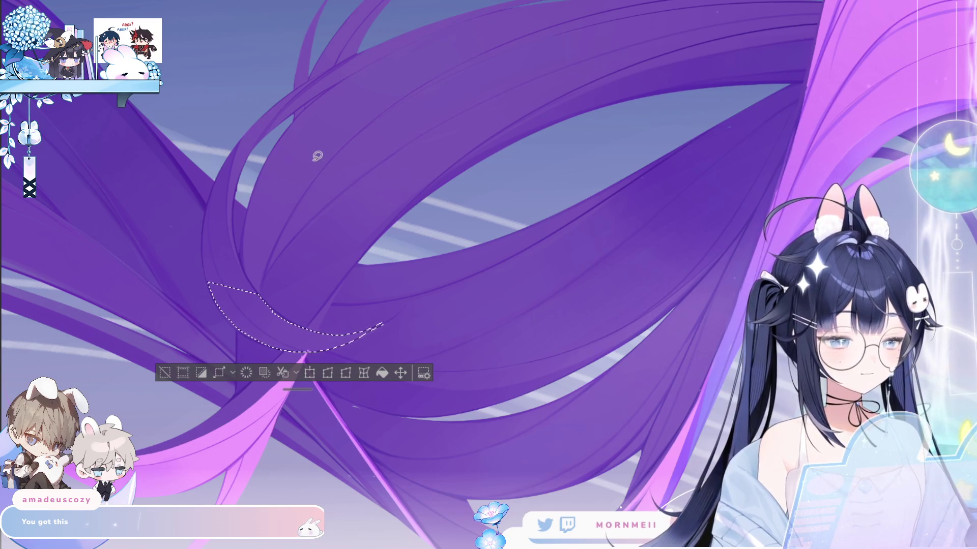
{"action": "left_click", "coordinate": [246, 373]}
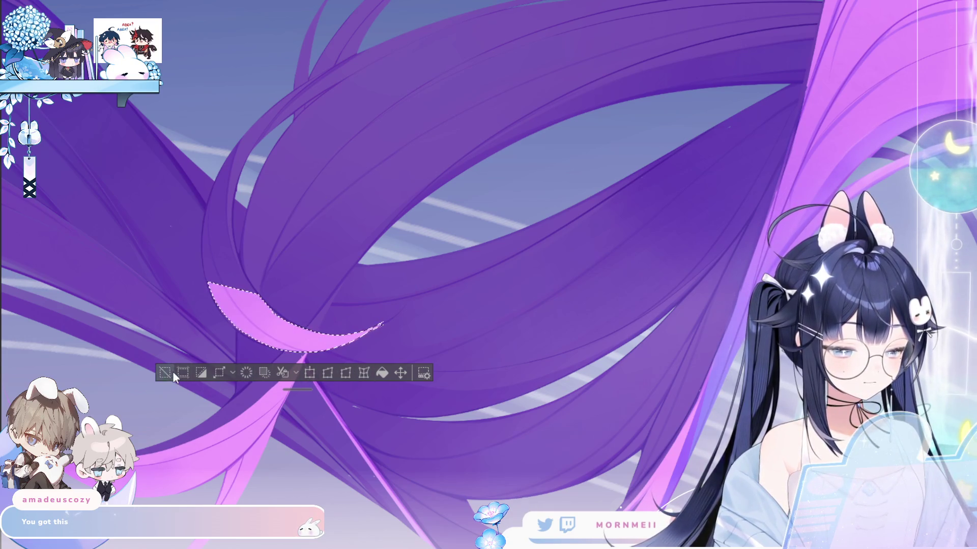
{"action": "left_click", "coordinate": [165, 373]}
Fit the canvas, zoom into the purple hair, and mirror the view to check the pink highlight
{"action": "key", "text": "ctrl+0"}
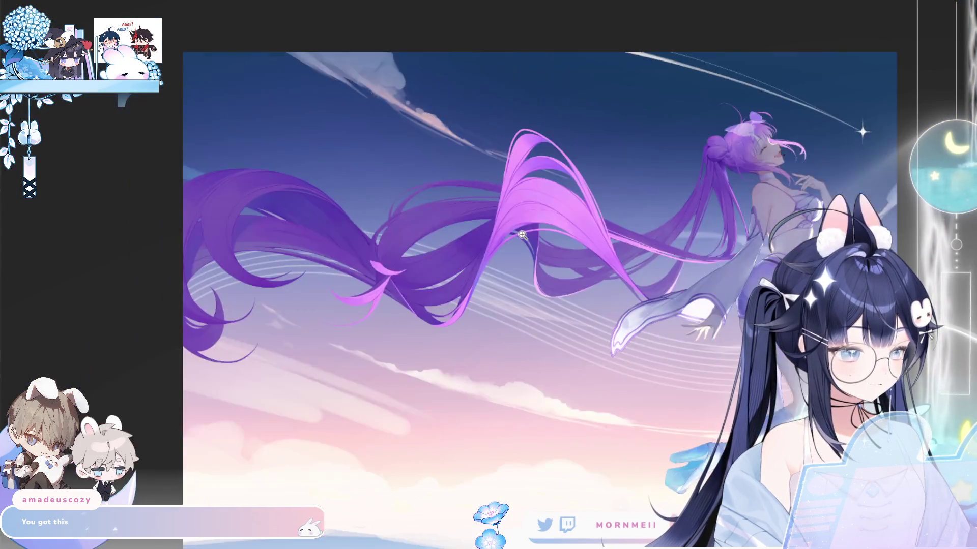
{"action": "left_click", "coordinate": [424, 259]}
{"action": "left_click", "coordinate": [394, 160]}
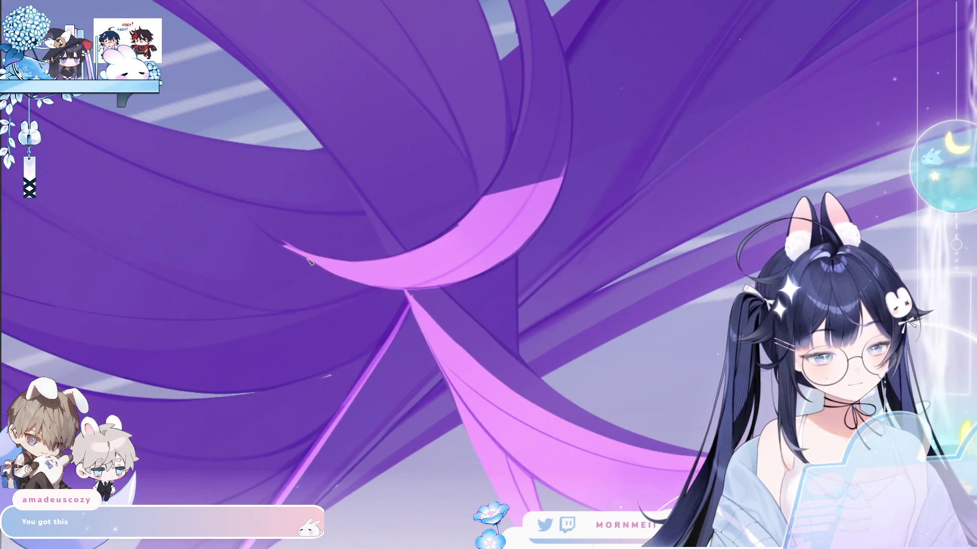
{"action": "left_click", "coordinate": [319, 270]}
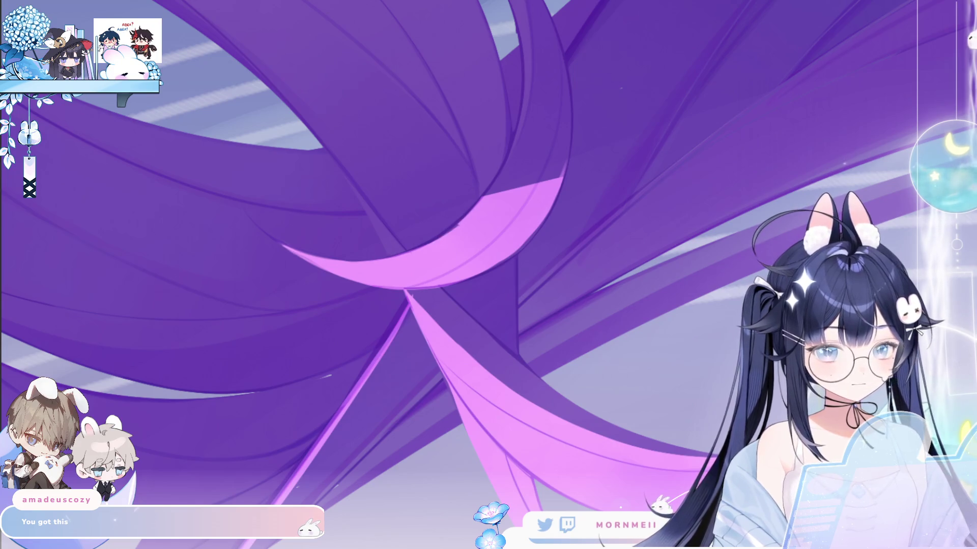
{"action": "scroll", "coordinate": [506, 289], "scroll_direction": "down", "scroll_amount": 3}
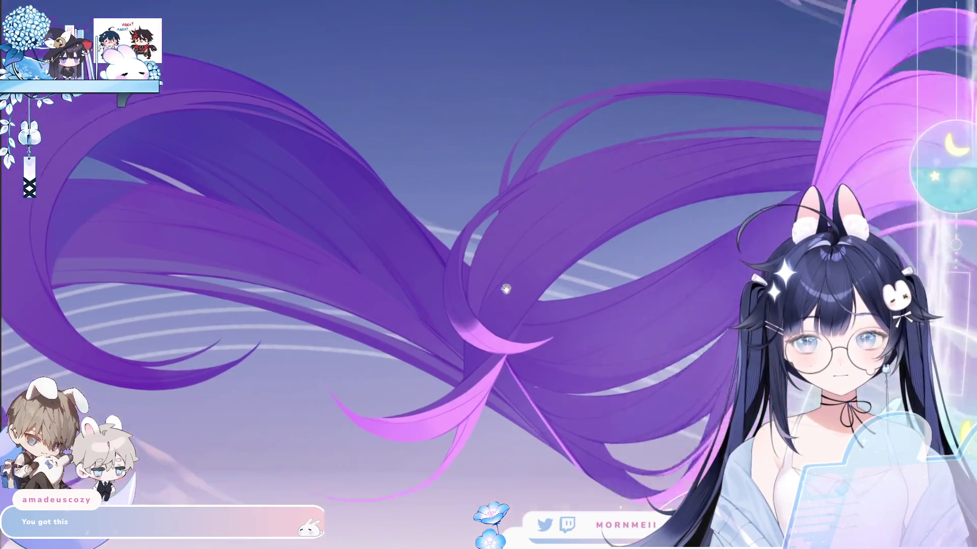
{"action": "left_click_drag", "start_coordinate": [505, 289], "coordinate": [434, 365]}
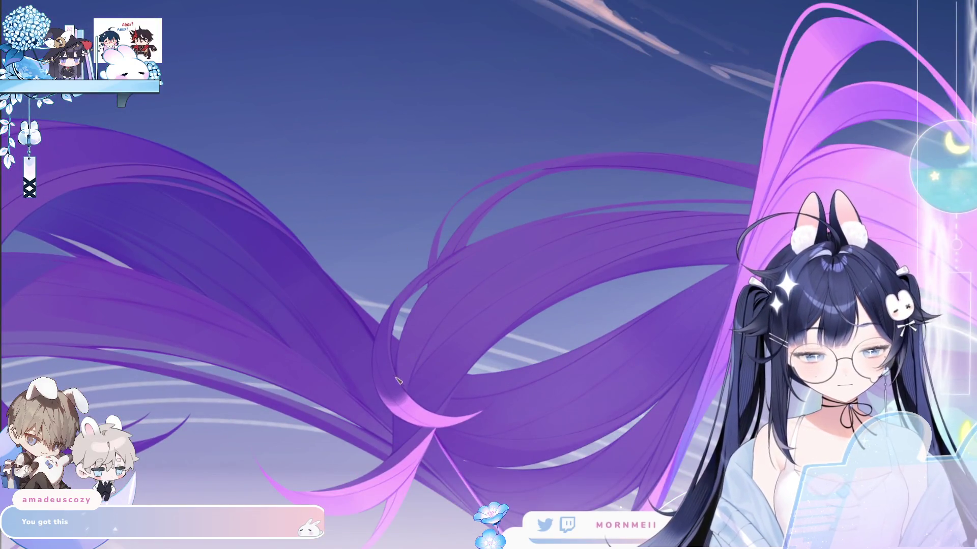
{"action": "scroll", "coordinate": [399, 380], "scroll_direction": "up", "scroll_amount": 2}
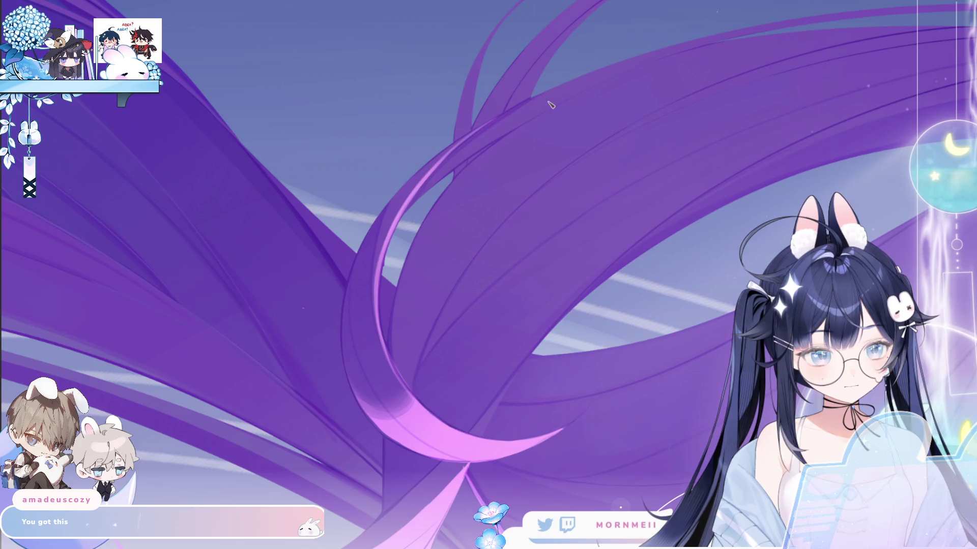
{"action": "scroll", "coordinate": [352, 374], "scroll_direction": "down", "scroll_amount": 2}
{"action": "scroll", "coordinate": [577, 107], "scroll_direction": "up", "scroll_amount": 2}
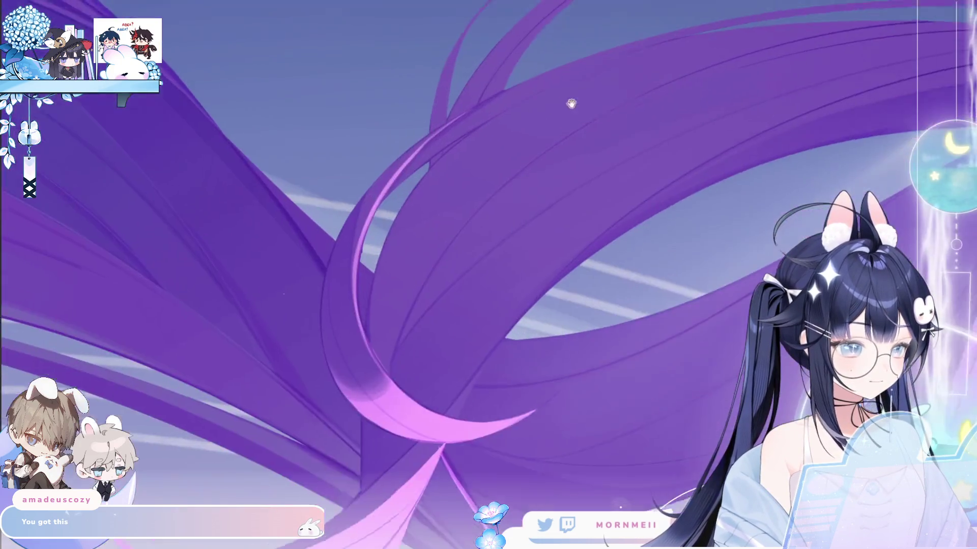
{"action": "scroll", "coordinate": [337, 192], "scroll_direction": "down", "scroll_amount": 2}
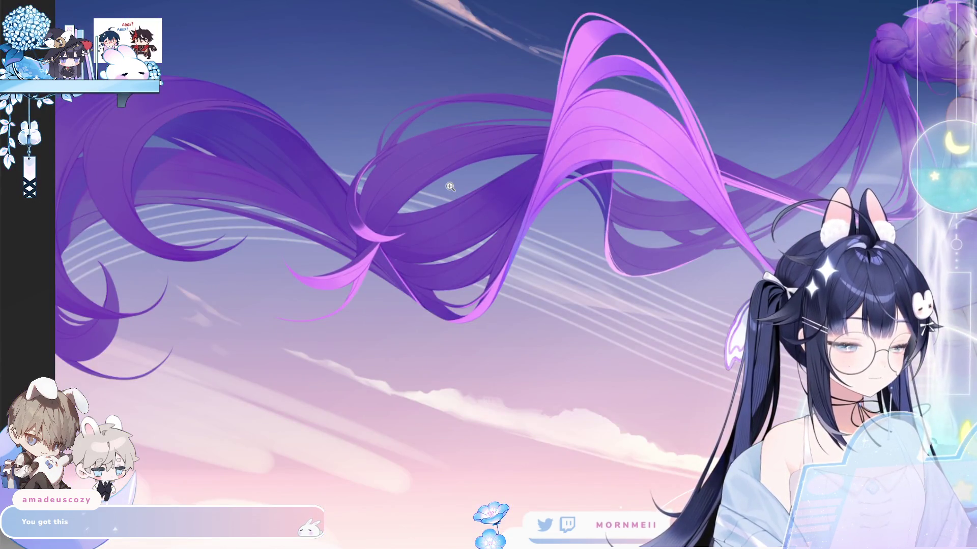
{"action": "scroll", "coordinate": [450, 187], "scroll_direction": "right", "scroll_amount": 3}
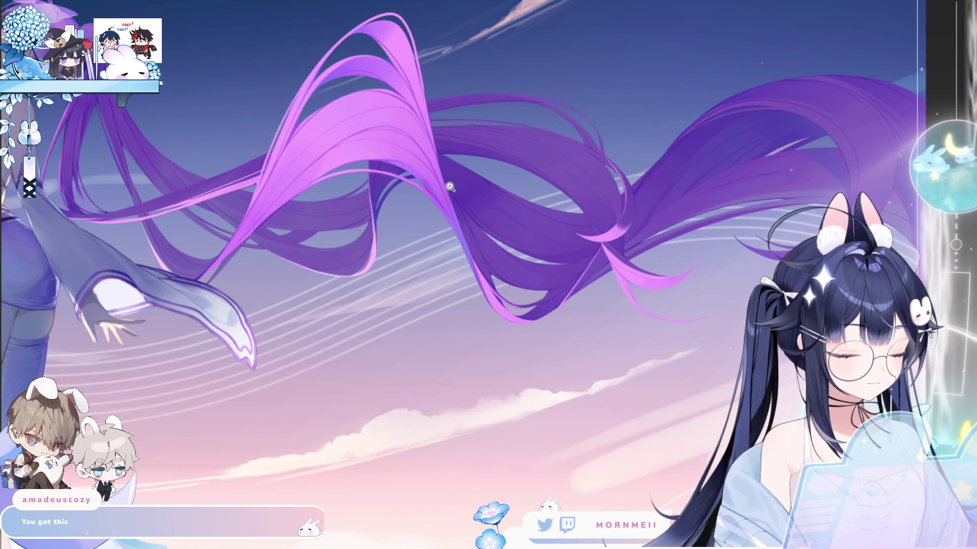
{"action": "scroll", "coordinate": [450, 186], "scroll_direction": "left", "scroll_amount": 3}
{"action": "scroll", "coordinate": [450, 186], "scroll_direction": "right", "scroll_amount": 3}
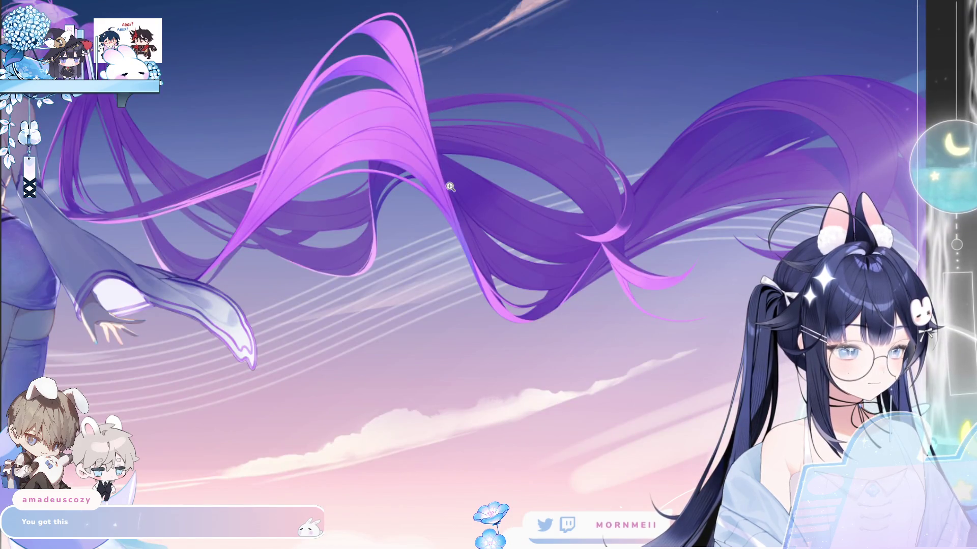
{"action": "scroll", "coordinate": [647, 235], "scroll_direction": "down", "scroll_amount": 5}
{"action": "scroll", "coordinate": [619, 257], "scroll_direction": "right", "scroll_amount": 2}
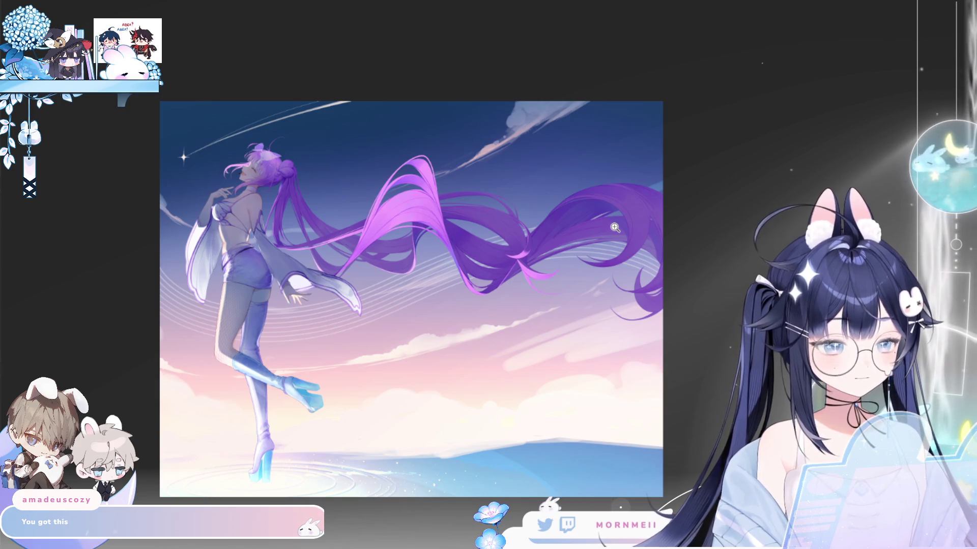
{"action": "scroll", "coordinate": [543, 257], "scroll_direction": "up", "scroll_amount": 1}
{"action": "scroll", "coordinate": [544, 257], "scroll_direction": "up", "scroll_amount": 3}
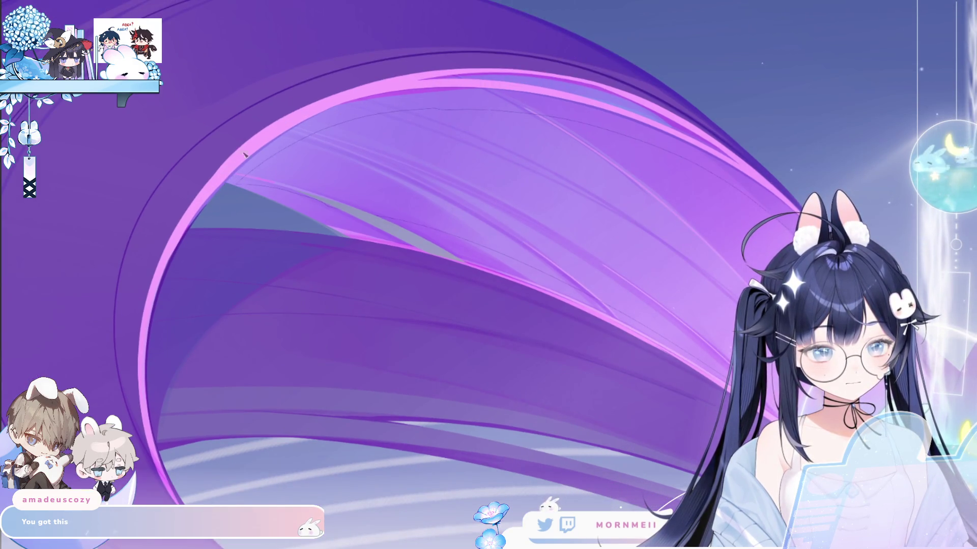
{"action": "key", "text": "alt+Tab"}
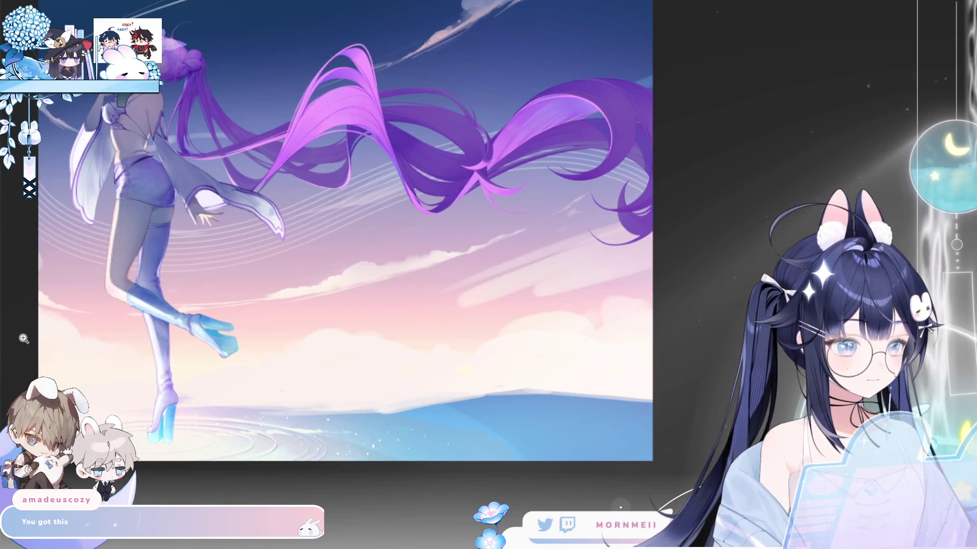
Paint bright pink along the hair curve, crescent curl and lower curve, then mirror the view to check
{"action": "scroll", "coordinate": [667, 146], "scroll_direction": "down", "scroll_amount": 3}
{"action": "scroll", "coordinate": [618, 127], "scroll_direction": "up", "scroll_amount": 6}
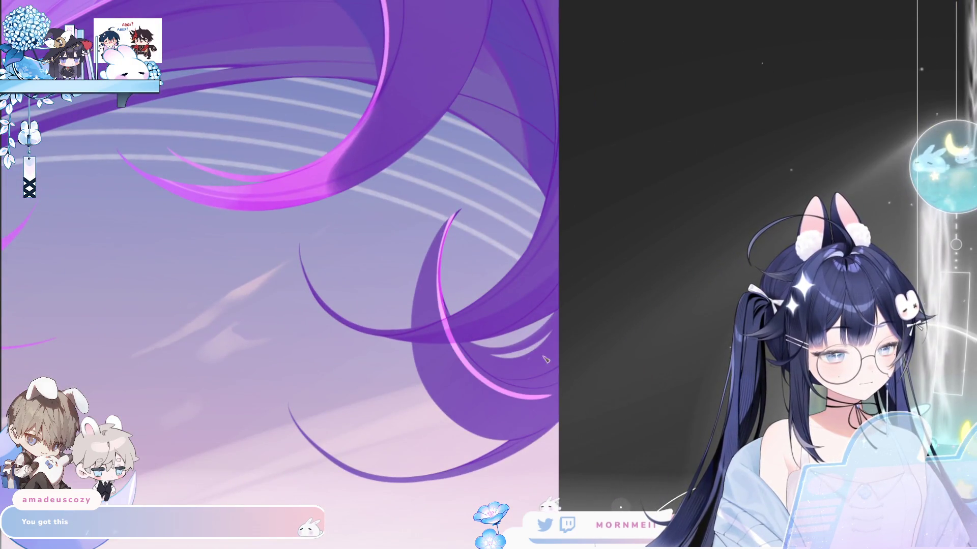
{"action": "left_click_drag", "start_coordinate": [458, 211], "coordinate": [557, 420]}
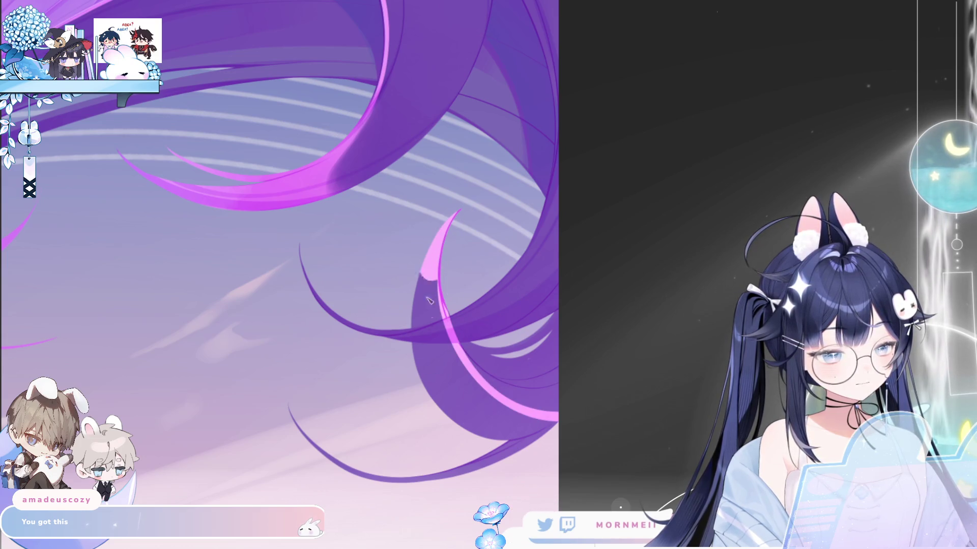
{"action": "left_click", "coordinate": [433, 278]}
{"action": "mouse_move", "coordinate": [489, 471]}
{"action": "left_mouse_down"}
{"action": "mouse_move", "coordinate": [336, 465]}
{"action": "mouse_move", "coordinate": [290, 408]}
{"action": "left_mouse_up"}
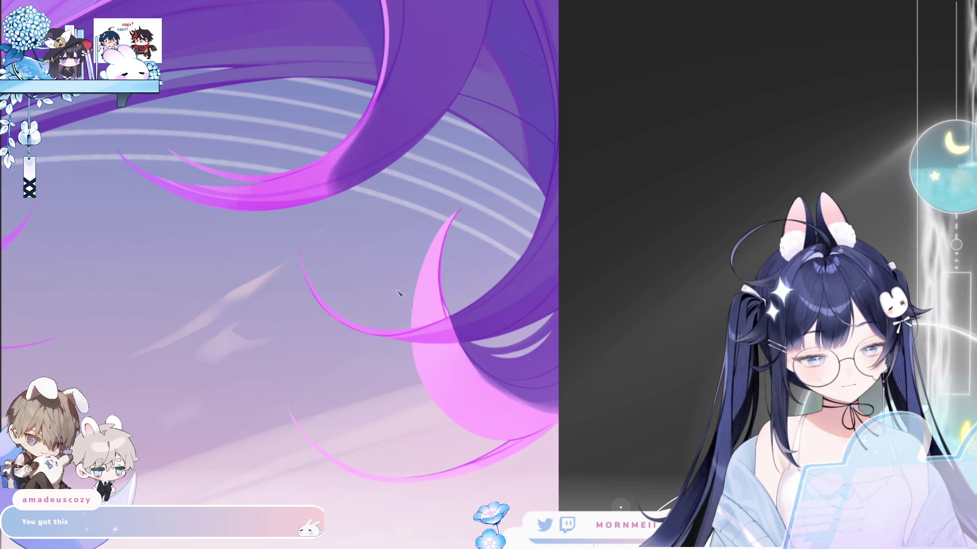
{"action": "key", "text": "m"}
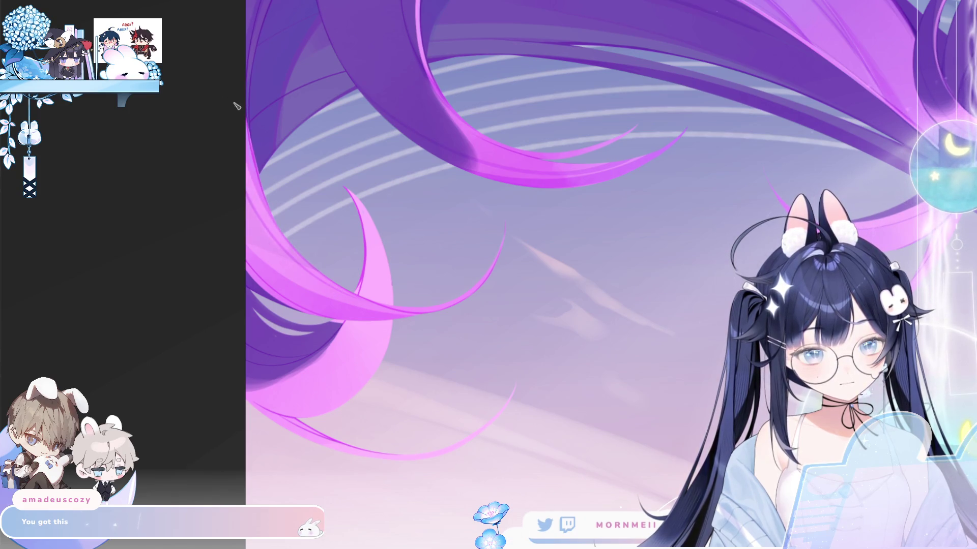
Zoom in on the flowing purple hair and flip the view to check the shapes
{"action": "scroll", "coordinate": [466, 208], "scroll_direction": "left", "scroll_amount": 3}
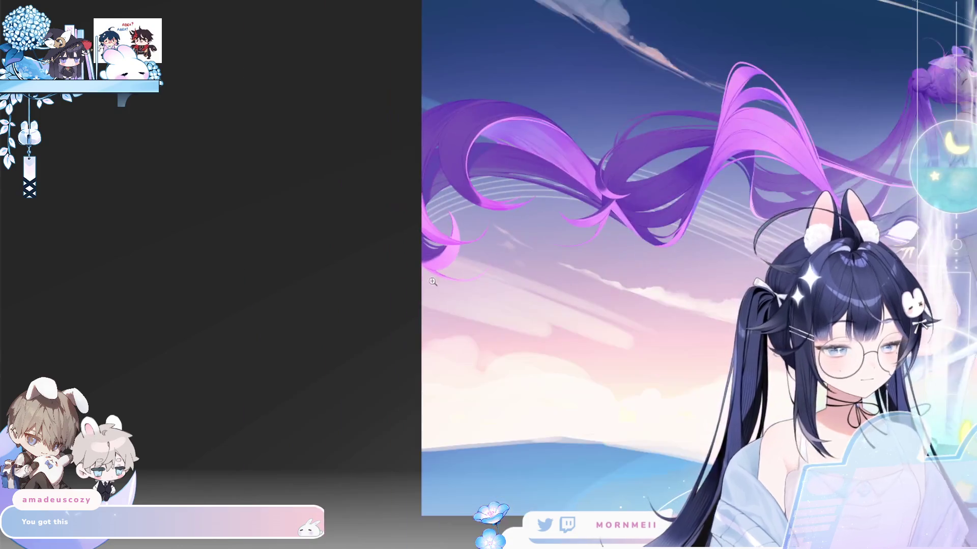
{"action": "scroll", "coordinate": [722, 183], "scroll_direction": "right", "scroll_amount": 5}
{"action": "scroll", "coordinate": [544, 122], "scroll_direction": "left", "scroll_amount": 5}
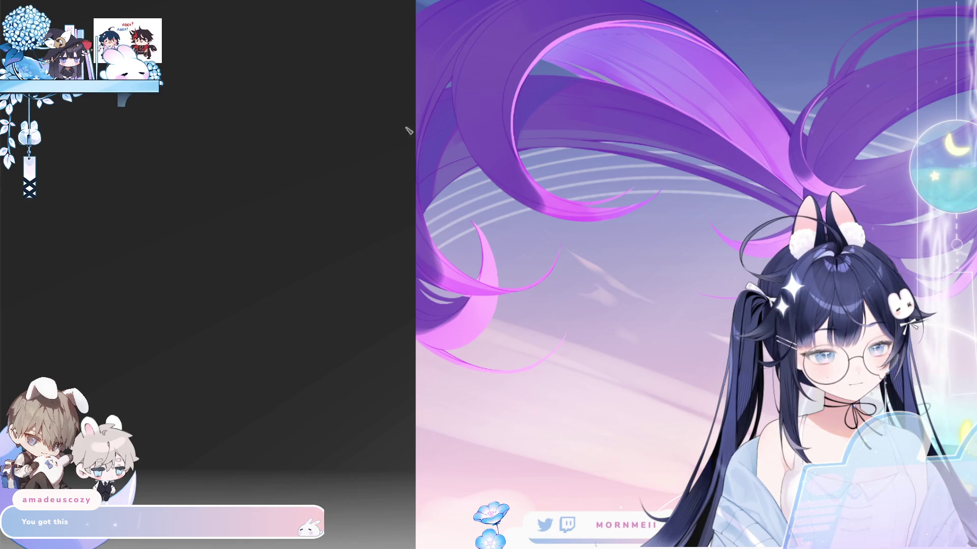
{"action": "left_click_drag", "start_coordinate": [467, 281], "coordinate": [330, 271]}
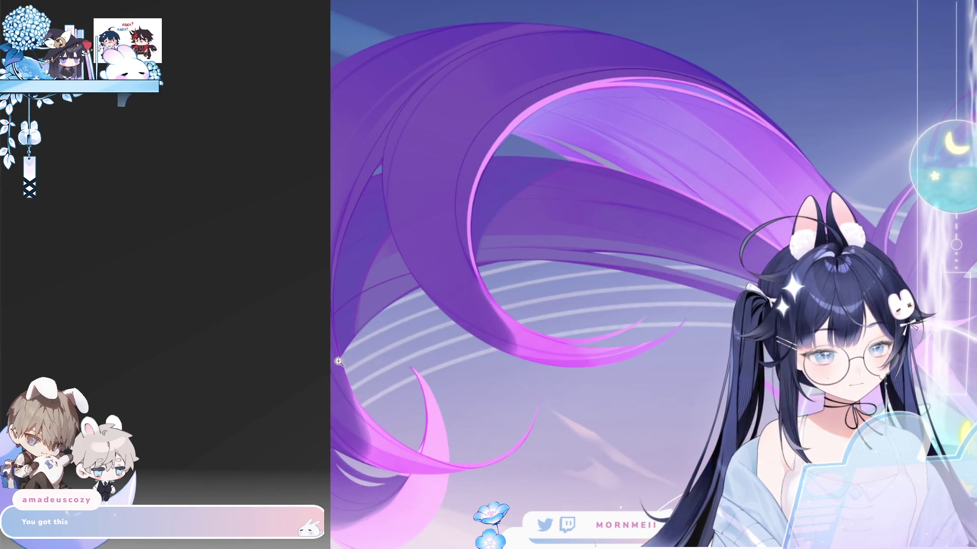
{"action": "key", "text": "ctrl"}
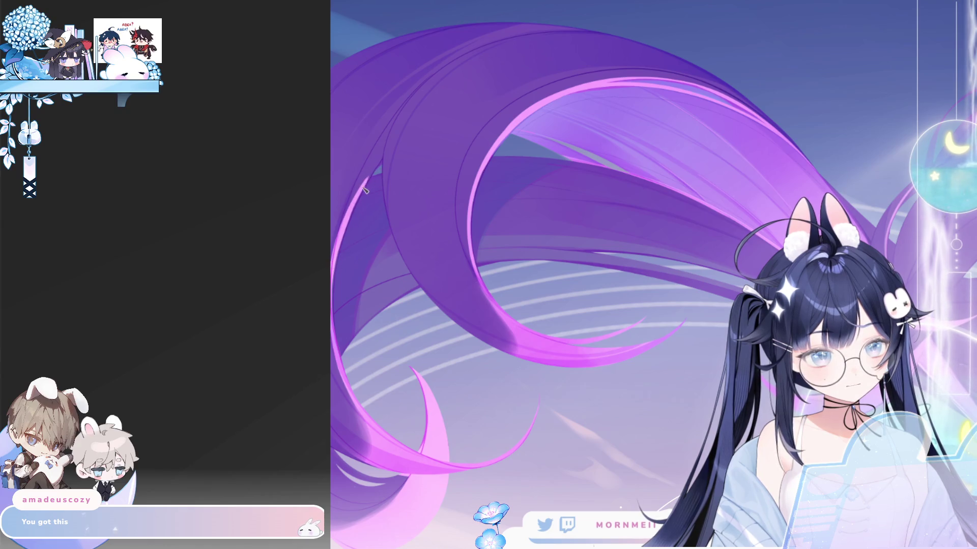
{"action": "left_click", "coordinate": [391, 73]}
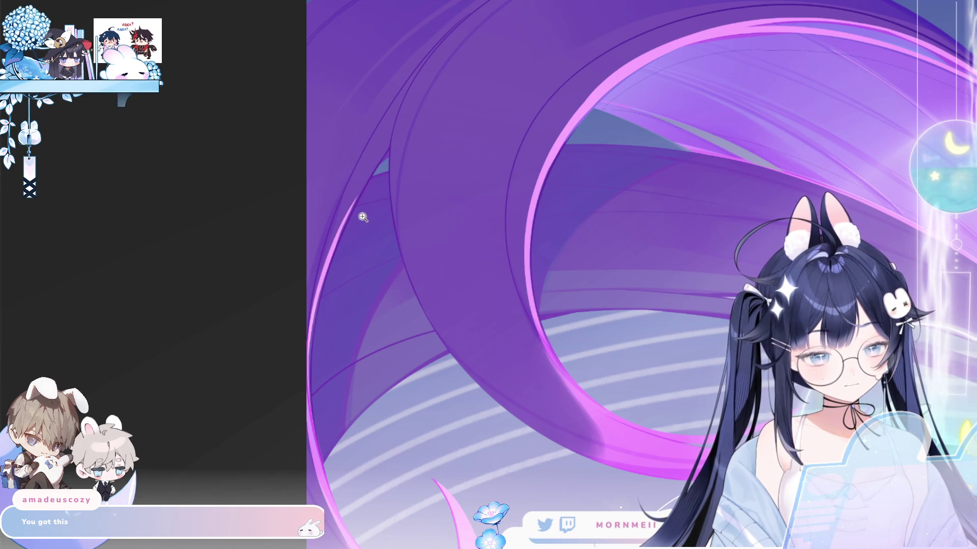
{"action": "scroll", "coordinate": [356, 265], "scroll_direction": "down", "scroll_amount": 2}
{"action": "scroll", "coordinate": [335, 374], "scroll_direction": "up", "scroll_amount": 5}
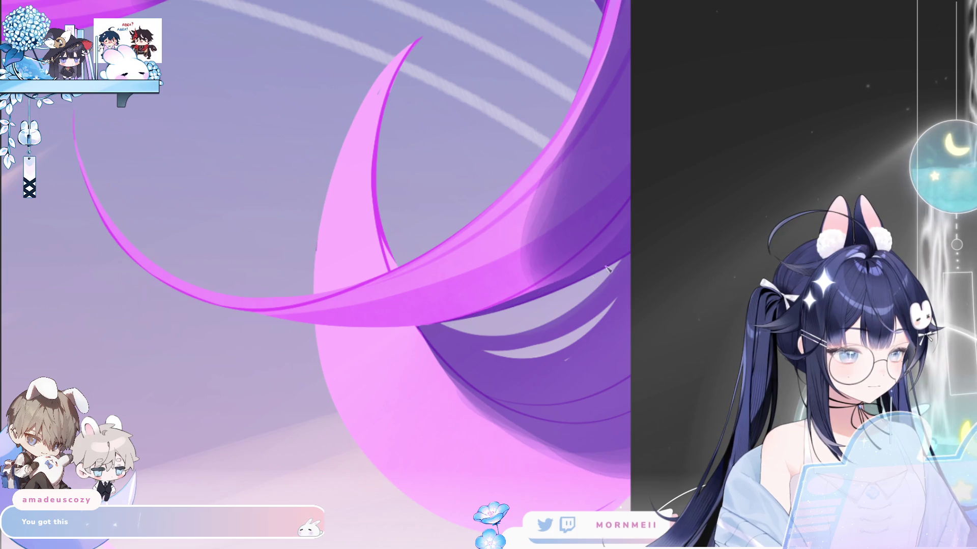
{"action": "key", "text": "h"}
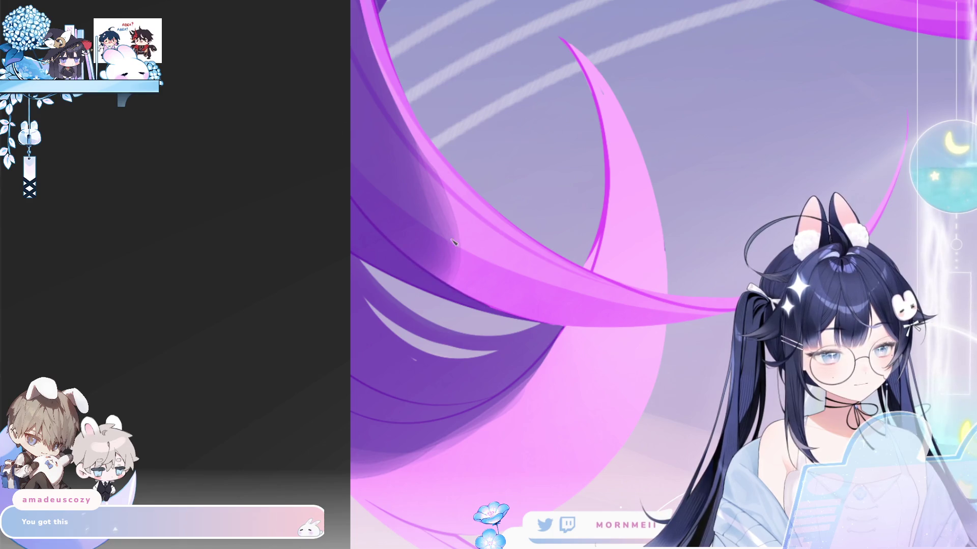
{"action": "key", "text": "h"}
Draw a dark line along the crescent's inner edge and mirror the view to check it
{"action": "mouse_move", "coordinate": [392, 266]}
{"action": "left_mouse_down"}
{"action": "mouse_move", "coordinate": [374, 124]}
{"action": "mouse_move", "coordinate": [420, 40]}
{"action": "left_mouse_up"}
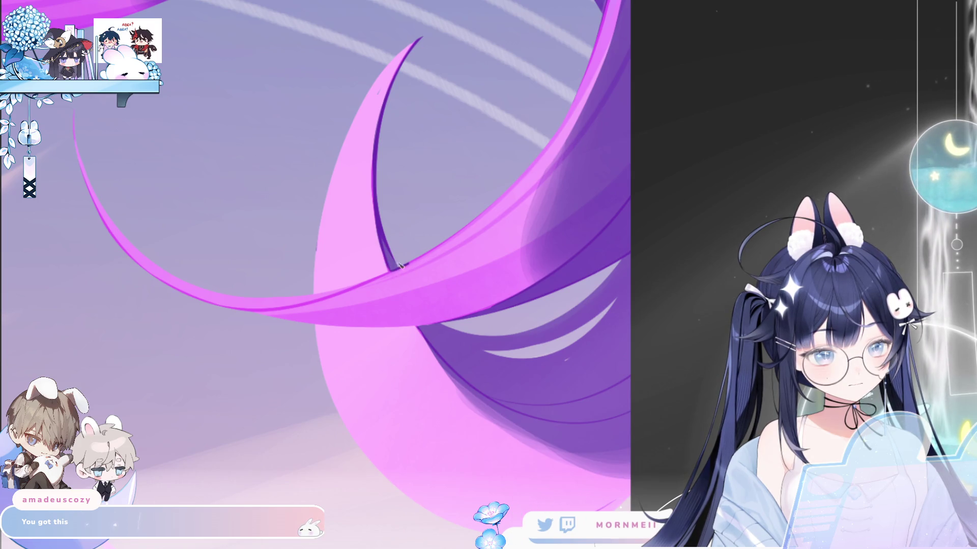
{"action": "key", "text": "h"}
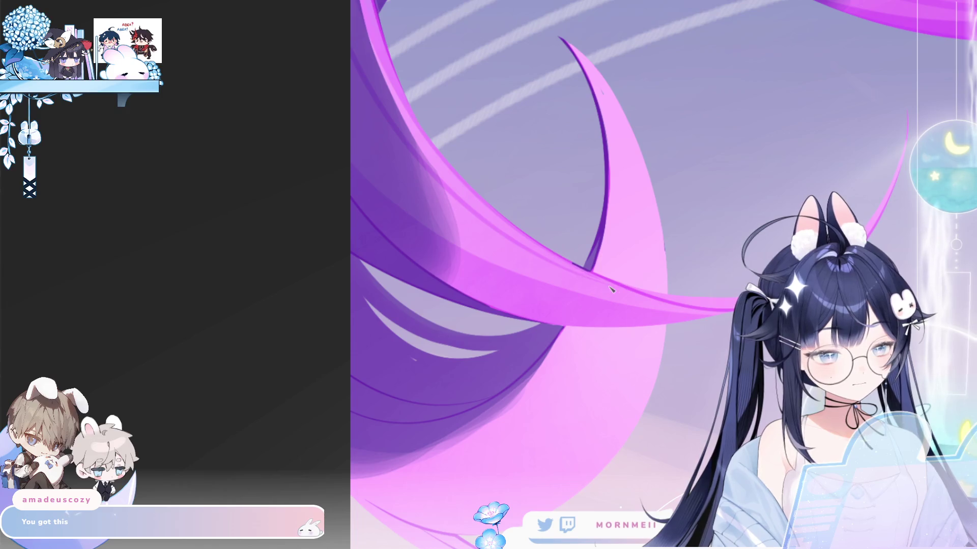
{"action": "scroll", "coordinate": [562, 247], "scroll_direction": "down", "scroll_amount": 4}
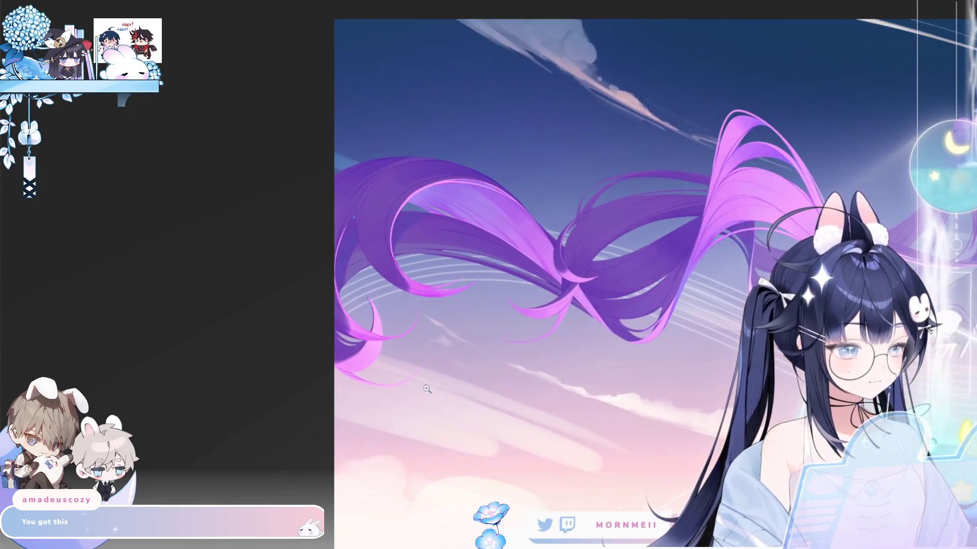
{"action": "scroll", "coordinate": [630, 351], "scroll_direction": "down", "scroll_amount": 2}
{"action": "key", "text": "h"}
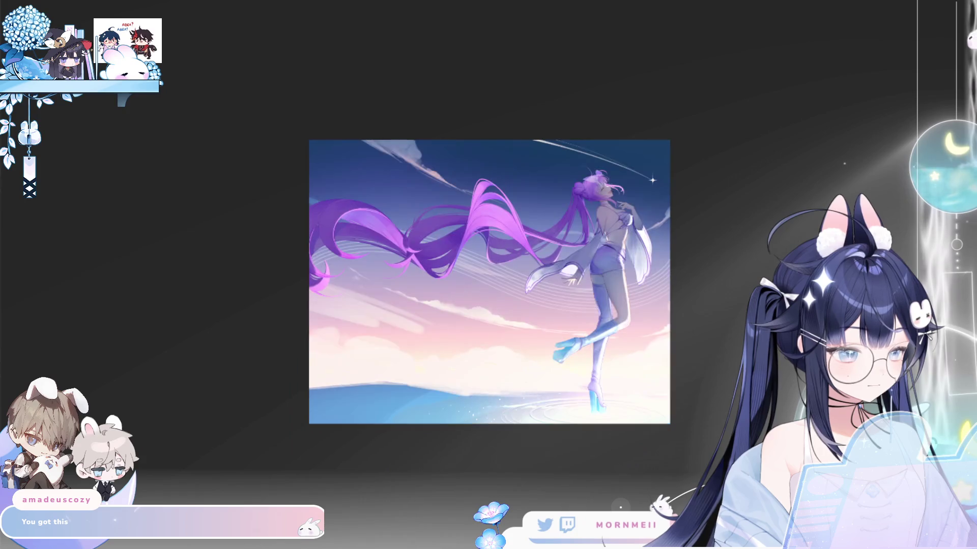
{"action": "key", "text": "h"}
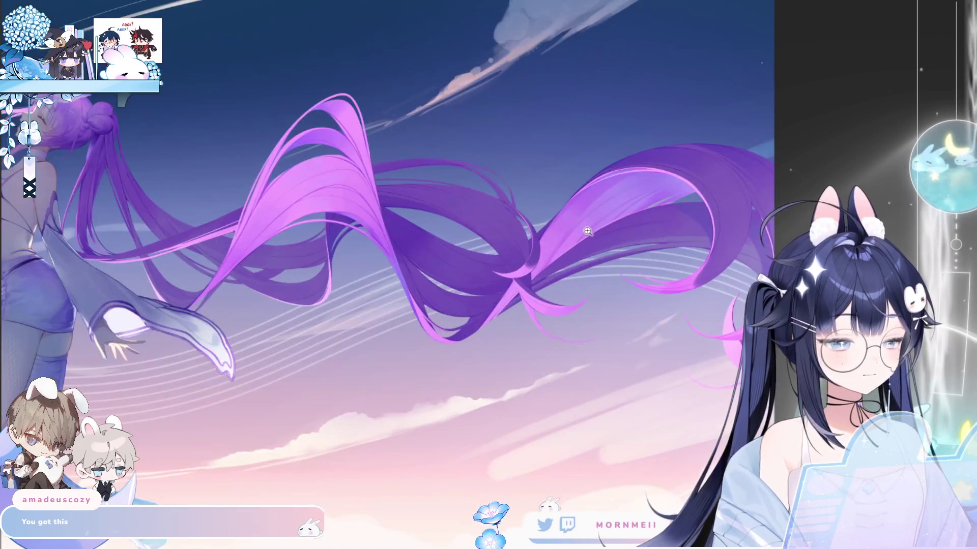
{"action": "scroll", "coordinate": [632, 186], "scroll_direction": "up", "scroll_amount": 3}
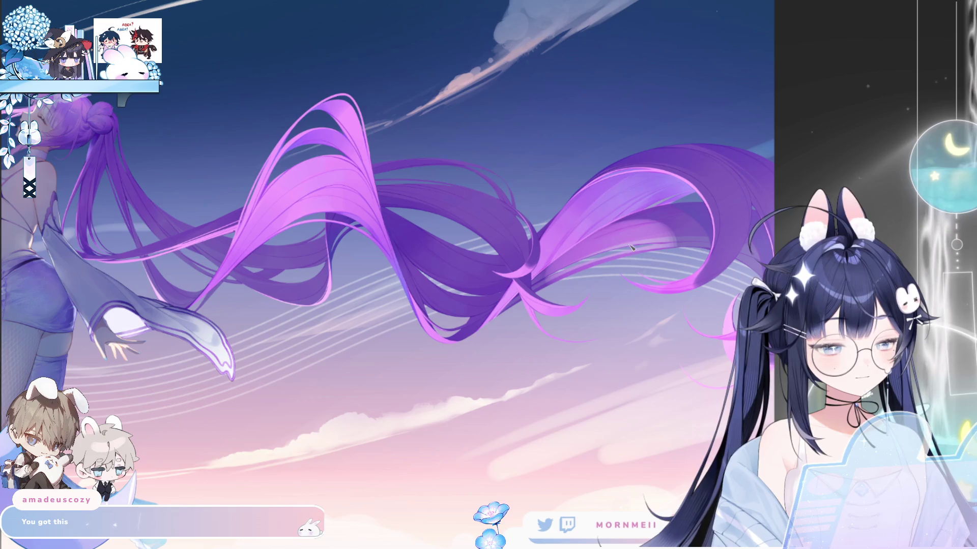
{"action": "scroll", "coordinate": [569, 276], "scroll_direction": "up", "scroll_amount": 3}
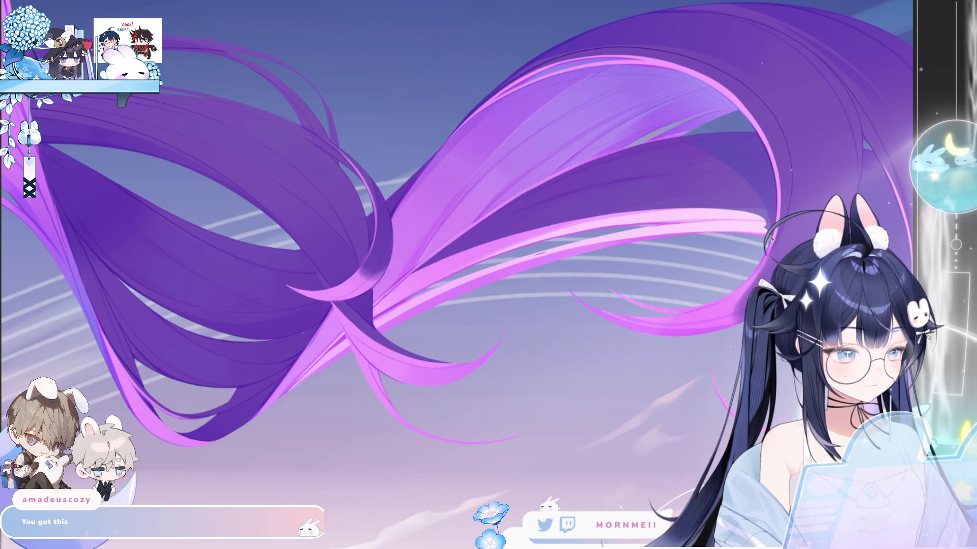
{"action": "left_click", "coordinate": [745, 231]}
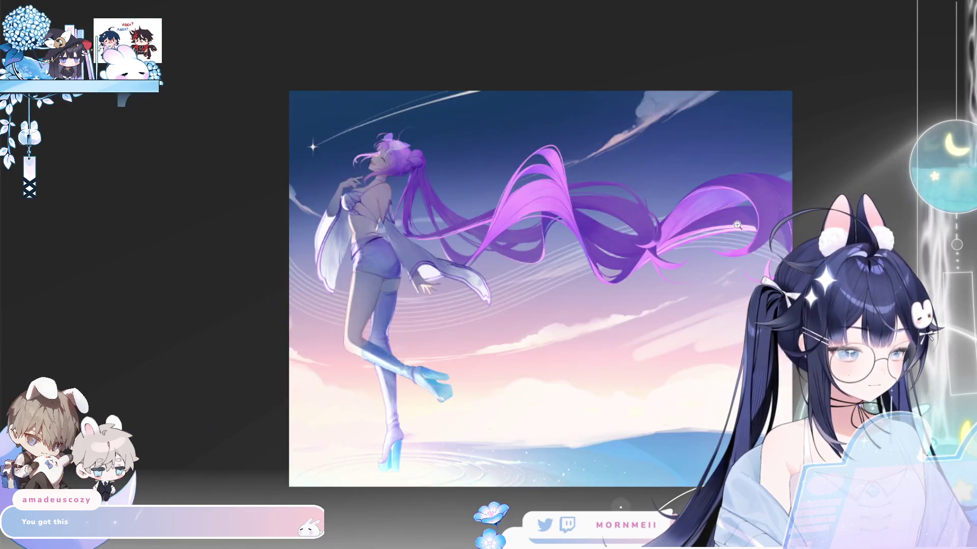
{"action": "left_click", "coordinate": [737, 225]}
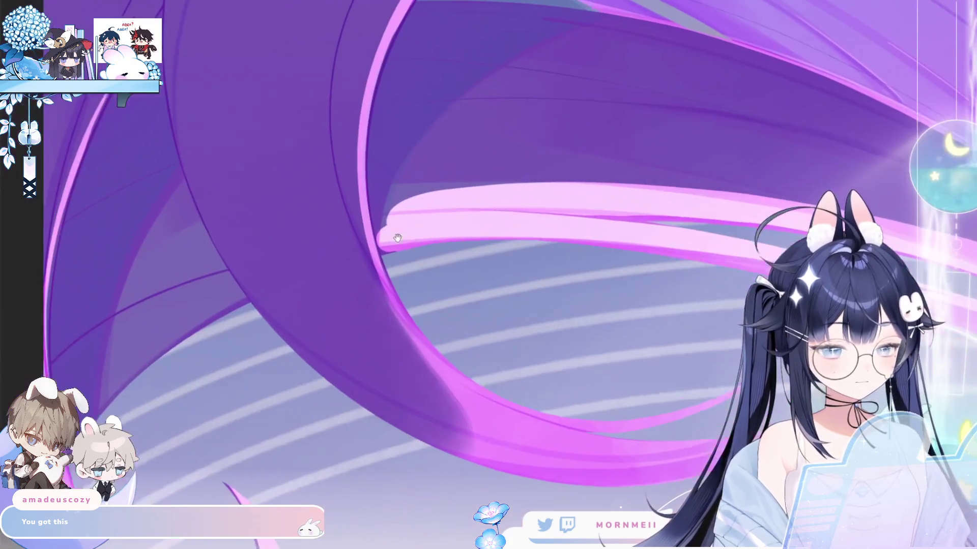
Try a freehand selection around part of the hair, then deselect it with Ctrl+D
{"action": "left_click_drag", "start_coordinate": [397, 238], "coordinate": [410, 251]}
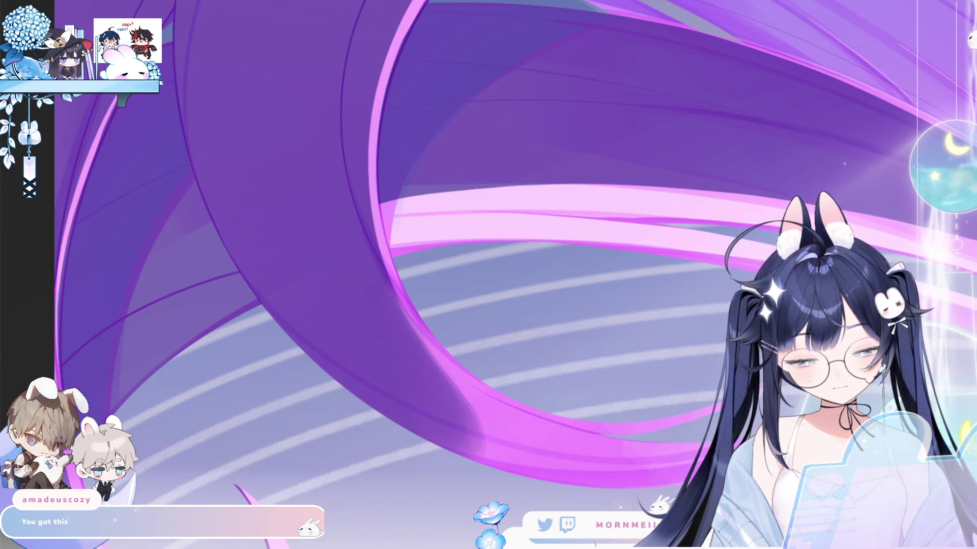
{"action": "mouse_move", "coordinate": [102, 418]}
{"action": "left_mouse_down"}
{"action": "mouse_move", "coordinate": [211, 284]}
{"action": "mouse_move", "coordinate": [240, 265]}
{"action": "mouse_move", "coordinate": [263, 290]}
{"action": "mouse_move", "coordinate": [224, 334]}
{"action": "left_mouse_up"}
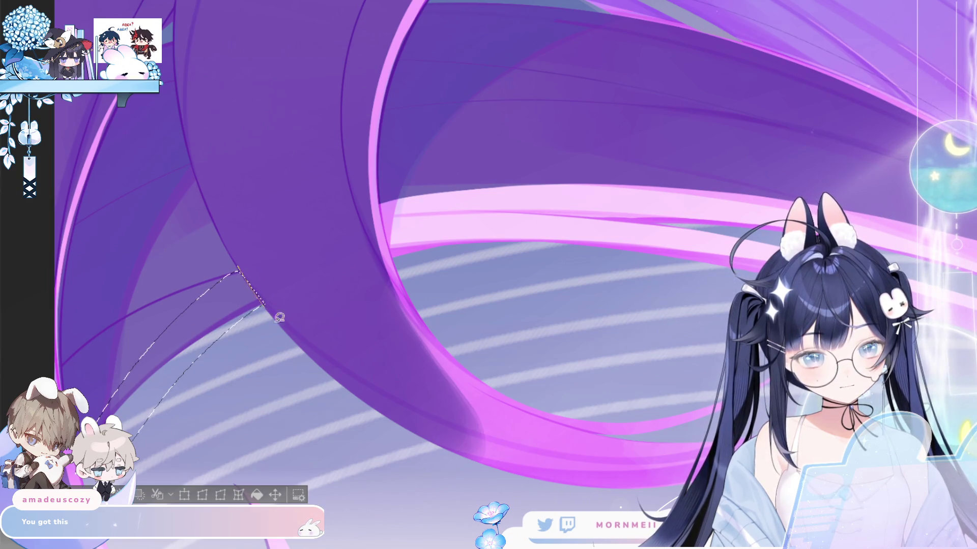
{"action": "key", "text": "ctrl+d"}
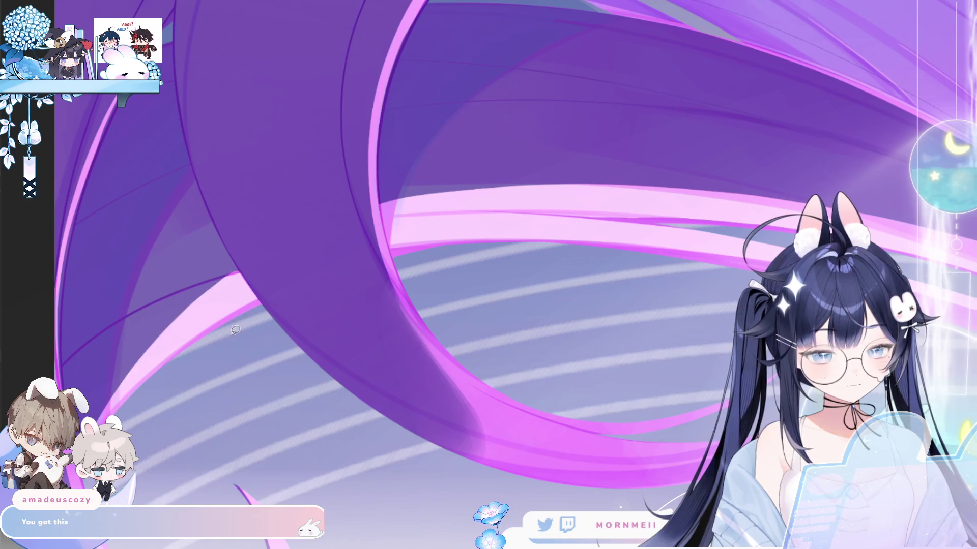
{"action": "key", "text": "ctrl+0"}
Zoom in and paint three light-pink highlight strokes along the pink hair band
{"action": "left_click", "coordinate": [374, 264]}
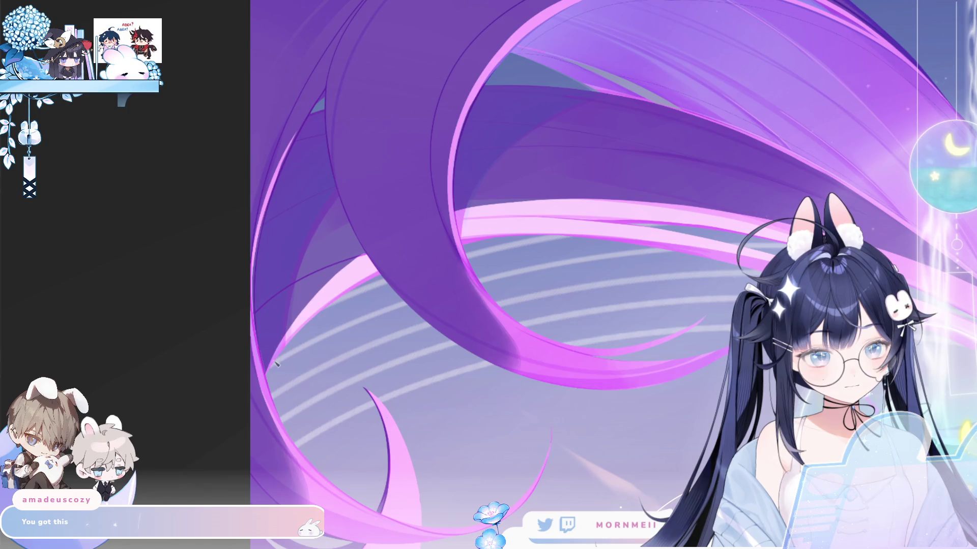
{"action": "scroll", "coordinate": [340, 240], "scroll_direction": "right", "scroll_amount": 5}
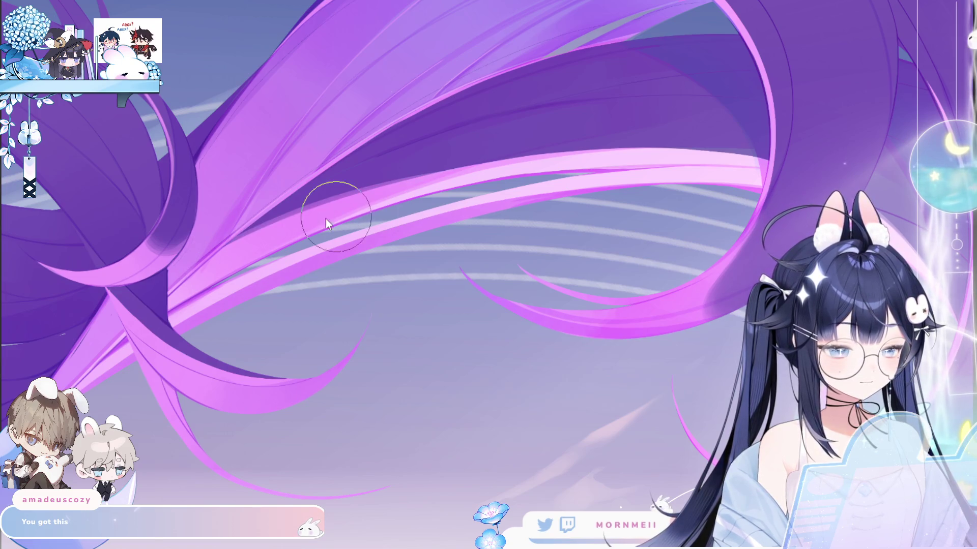
{"action": "left_click_drag", "start_coordinate": [246, 234], "coordinate": [610, 149]}
{"action": "left_click_drag", "start_coordinate": [357, 191], "coordinate": [685, 164]}
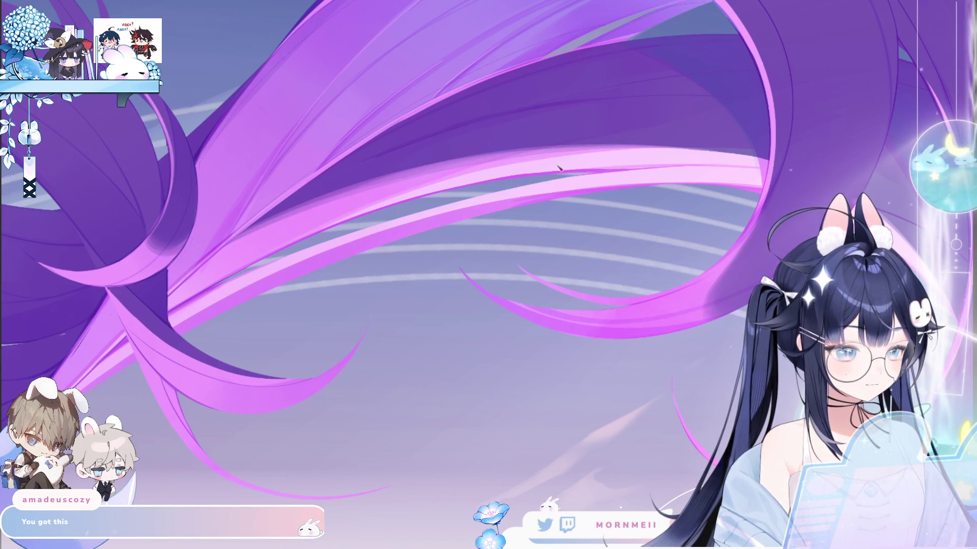
{"action": "left_click_drag", "start_coordinate": [244, 248], "coordinate": [389, 198]}
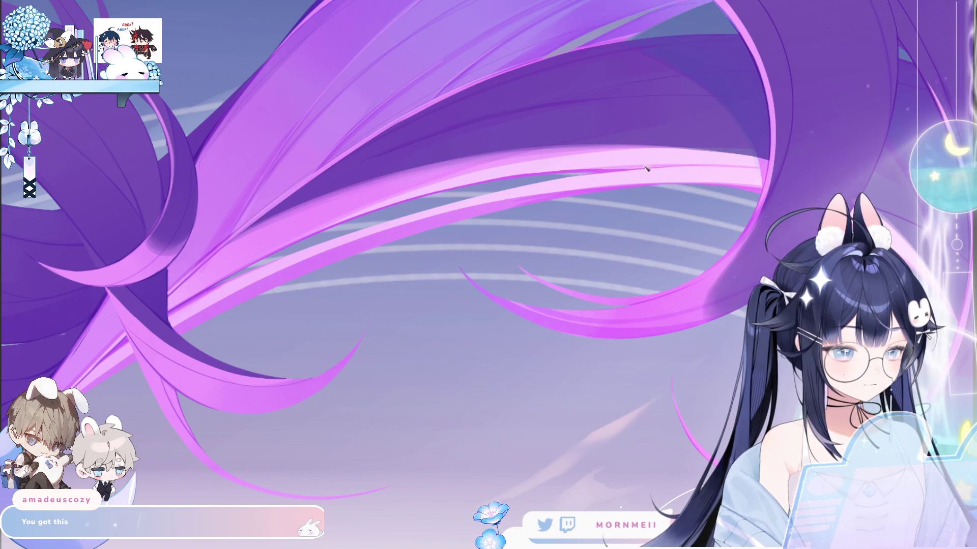
{"action": "scroll", "coordinate": [646, 168], "scroll_direction": "down", "scroll_amount": 3}
{"action": "scroll", "coordinate": [543, 167], "scroll_direction": "up", "scroll_amount": 2}
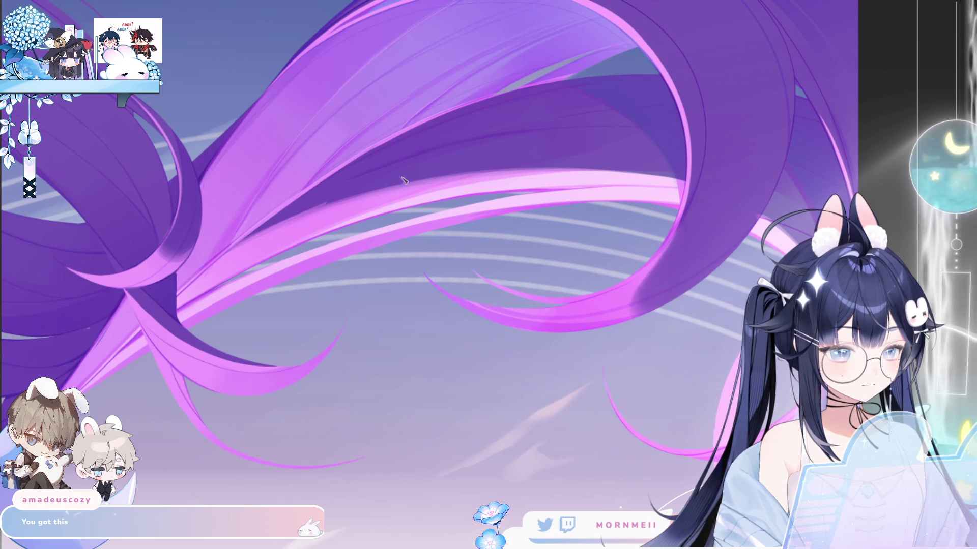
{"action": "scroll", "coordinate": [365, 229], "scroll_direction": "up", "scroll_amount": 3}
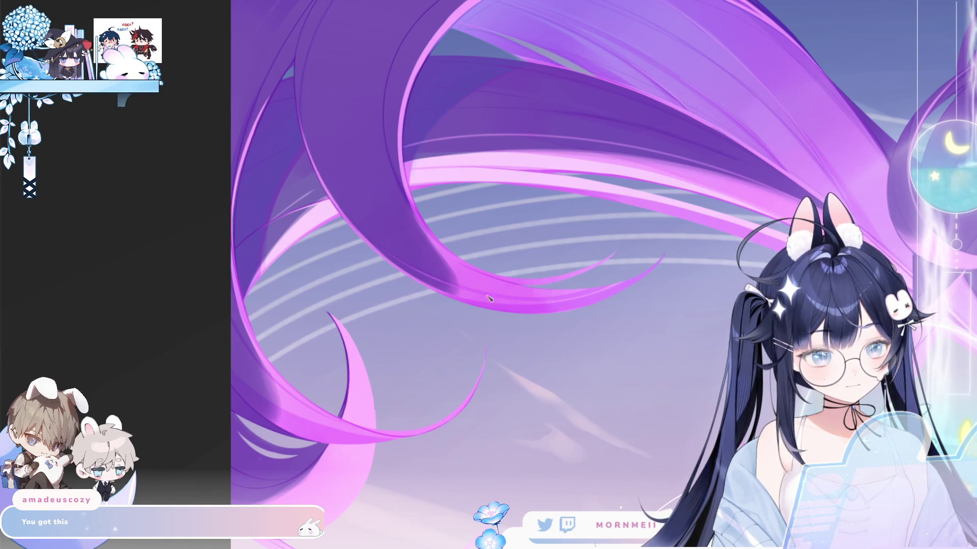
Flip the canvas view back and forth to compare, then pan to the lower hair ends
{"action": "key", "text": "h"}
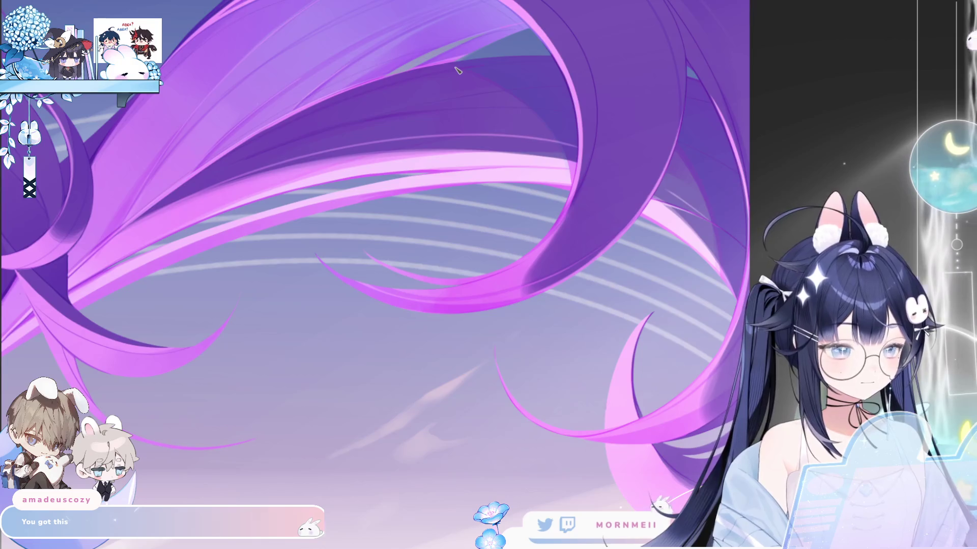
{"action": "key", "text": "h"}
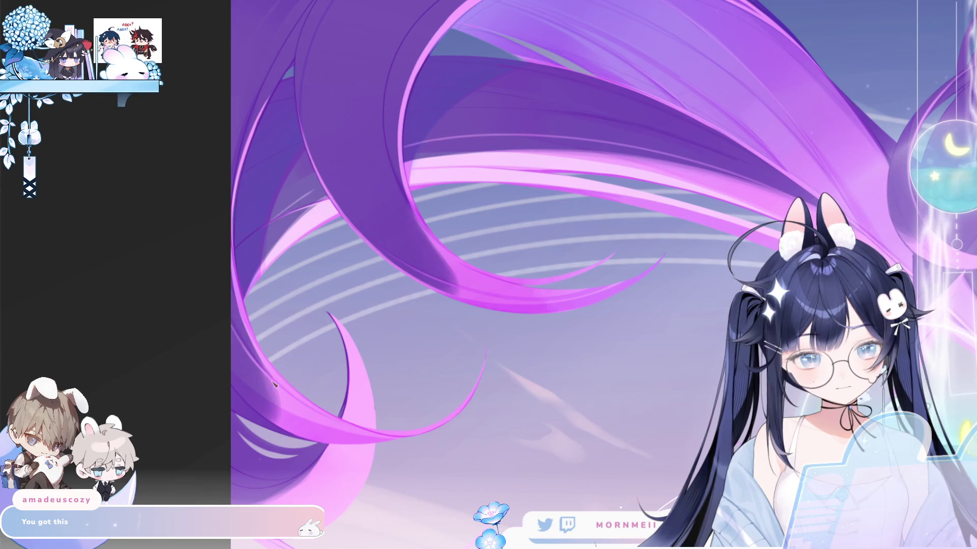
{"action": "key", "text": "h"}
{"action": "left_click_drag", "start_coordinate": [730, 431], "coordinate": [361, 330]}
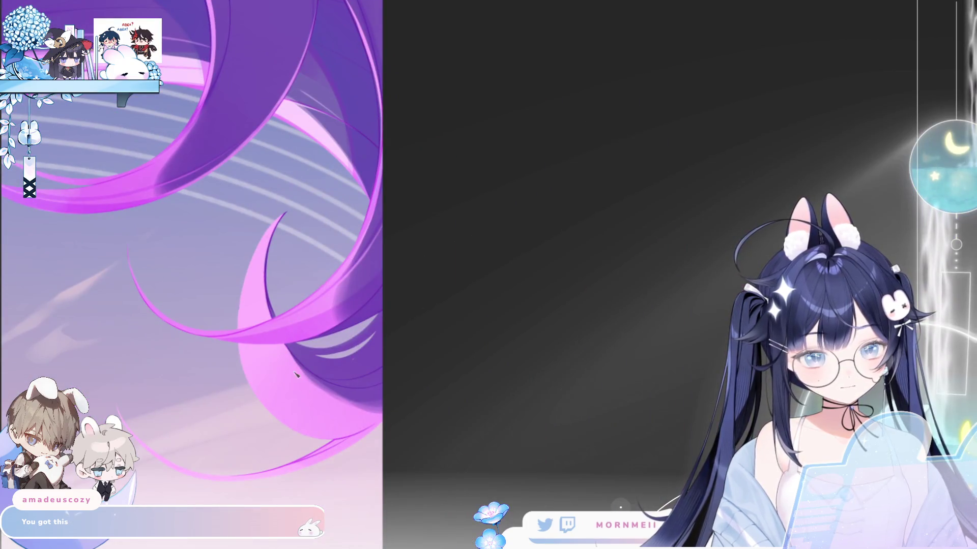
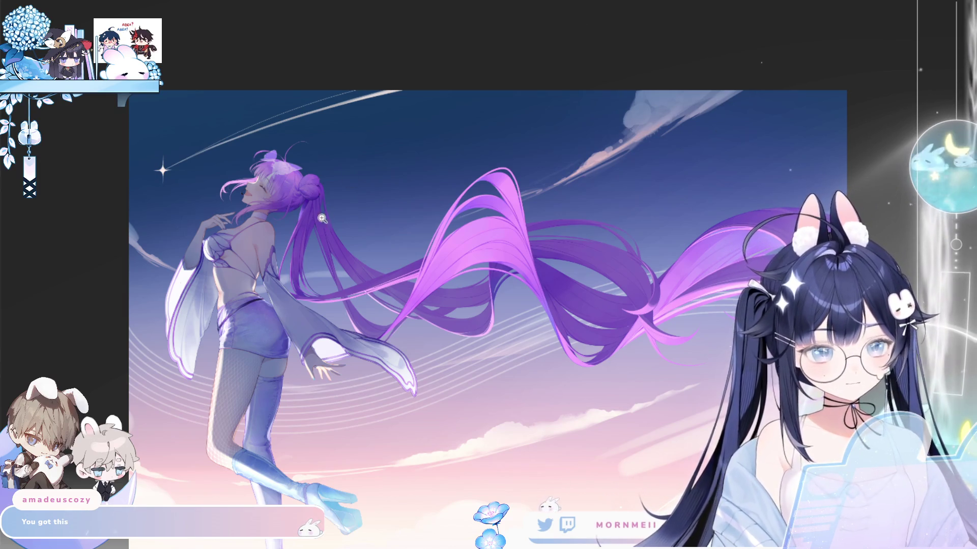
Zoom in on the hair and back, then step out and return to the figure
{"action": "left_click", "coordinate": [334, 129]}
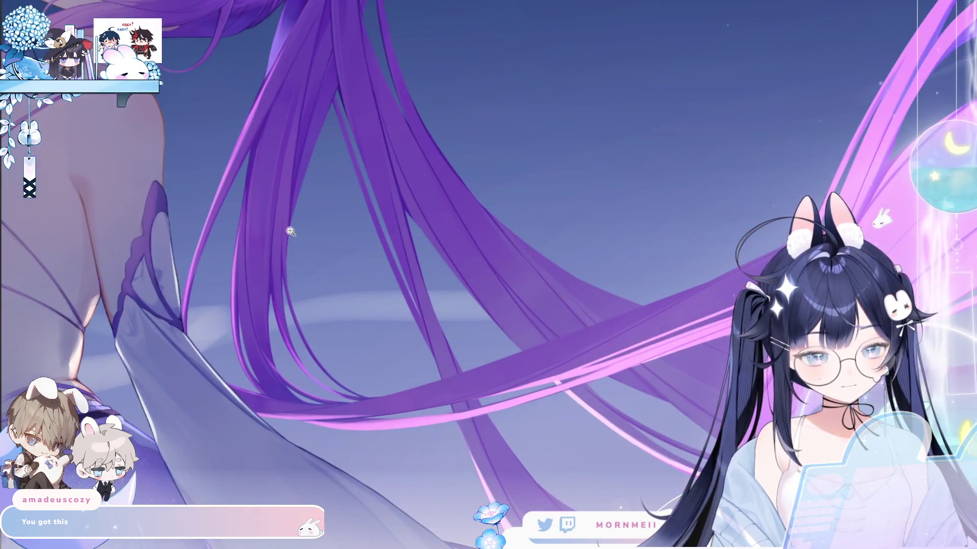
{"action": "left_click", "coordinate": [285, 270]}
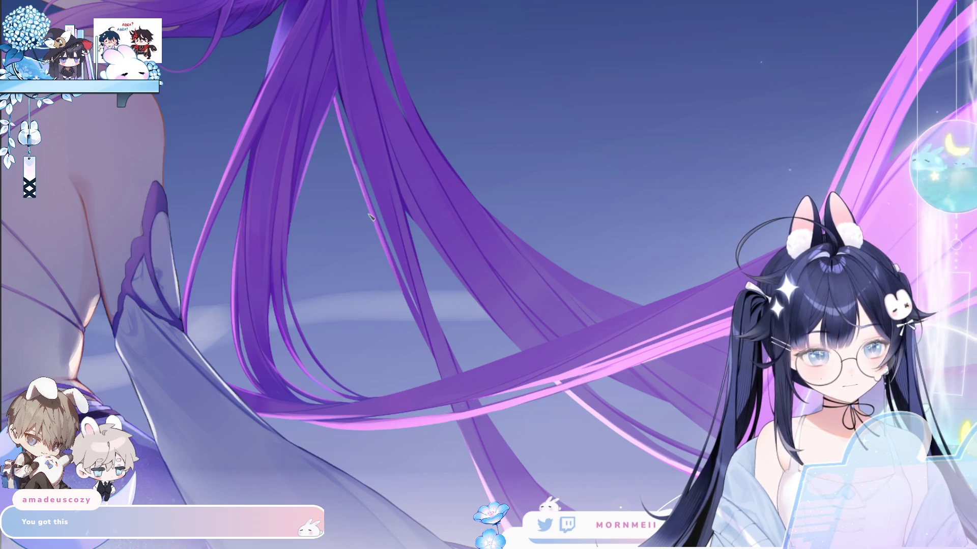
{"action": "left_click", "coordinate": [431, 388]}
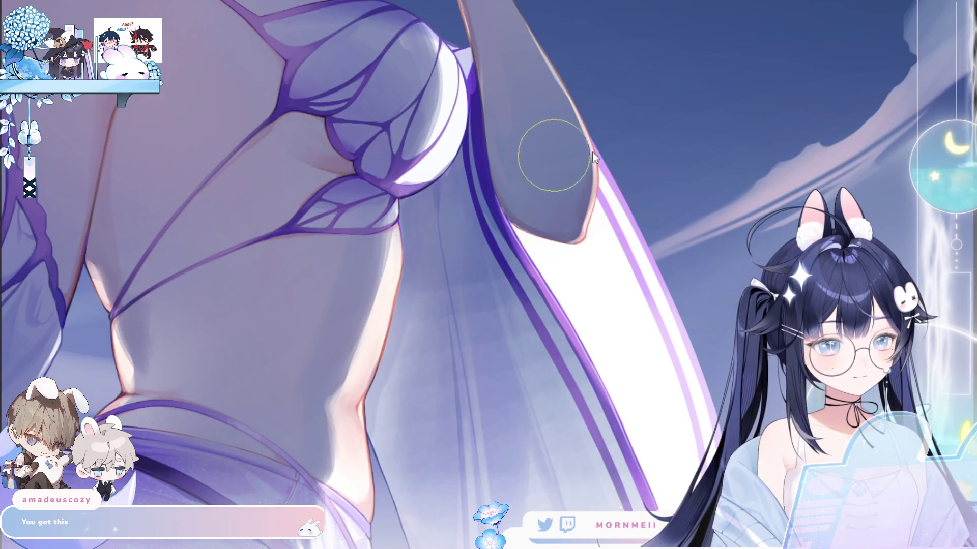
{"action": "left_click", "coordinate": [616, 126]}
{"action": "left_click", "coordinate": [652, 275]}
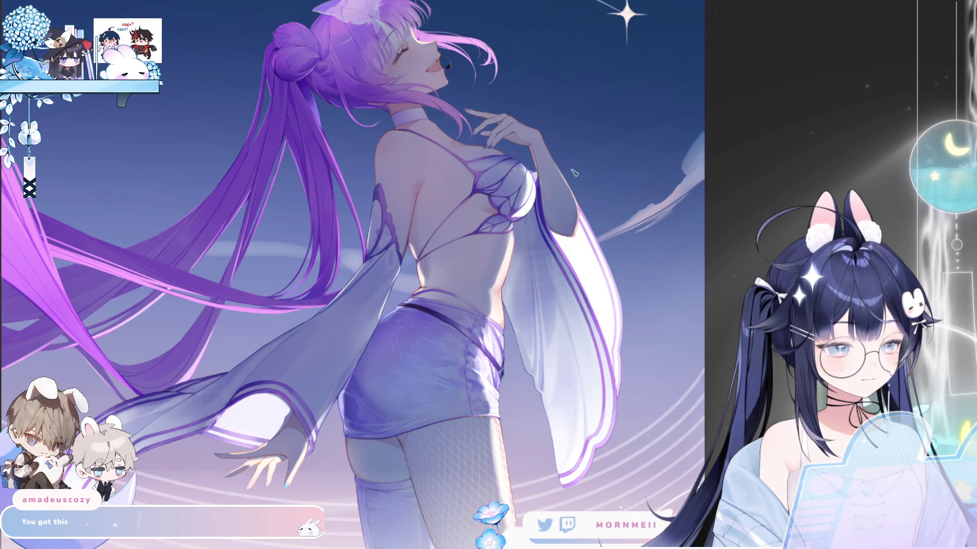
Mirror the artwork several times to check the composition, zooming near the neck
{"action": "left_click", "coordinate": [705, 57]}
{"action": "left_click", "coordinate": [677, 99]}
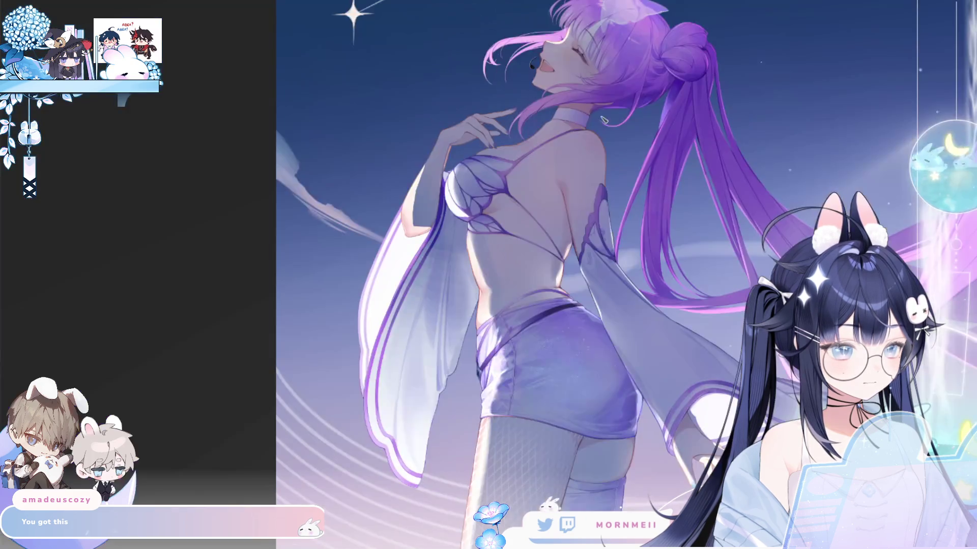
{"action": "key", "text": "m"}
{"action": "key", "text": "m"}
{"action": "key", "text": "ctrl+0"}
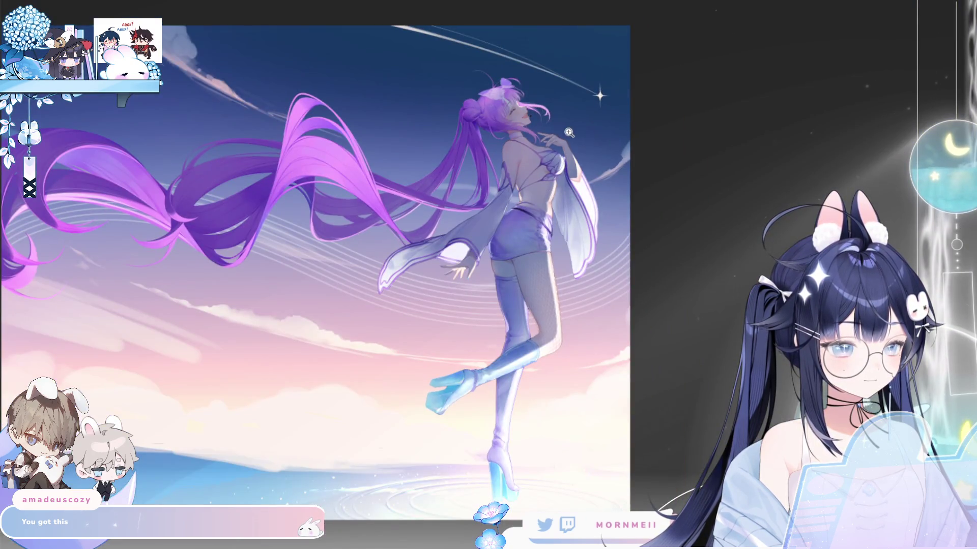
{"action": "left_click", "coordinate": [569, 132]}
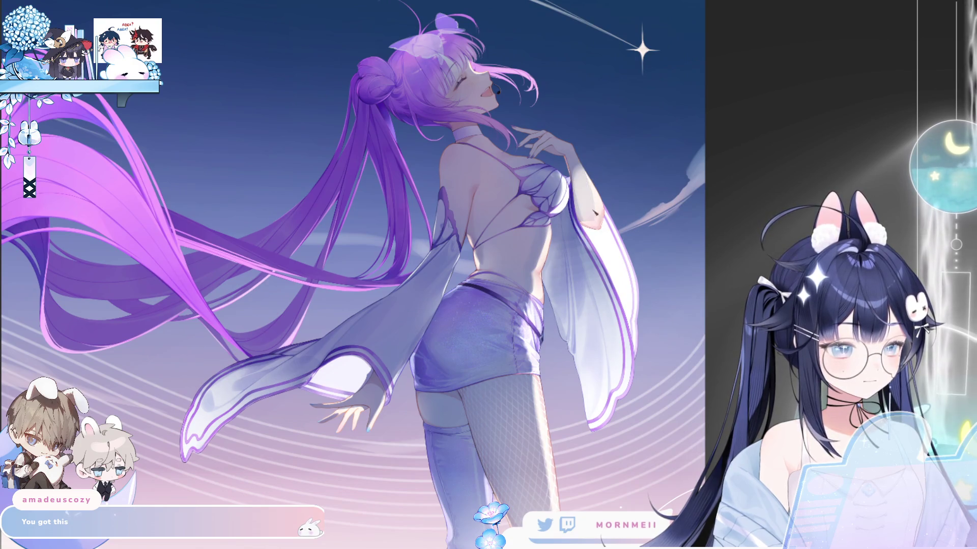
{"action": "key", "text": "ctrl+0"}
{"action": "key", "text": "m"}
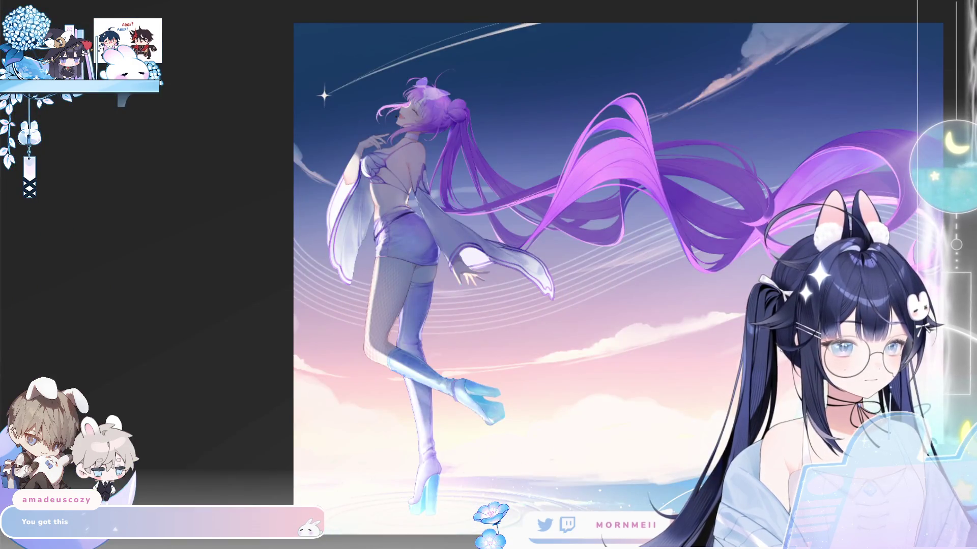
{"action": "key", "text": "m"}
Zoom in on the head and neck and toggle the mirrored view to compare
{"action": "left_click", "coordinate": [585, 133]}
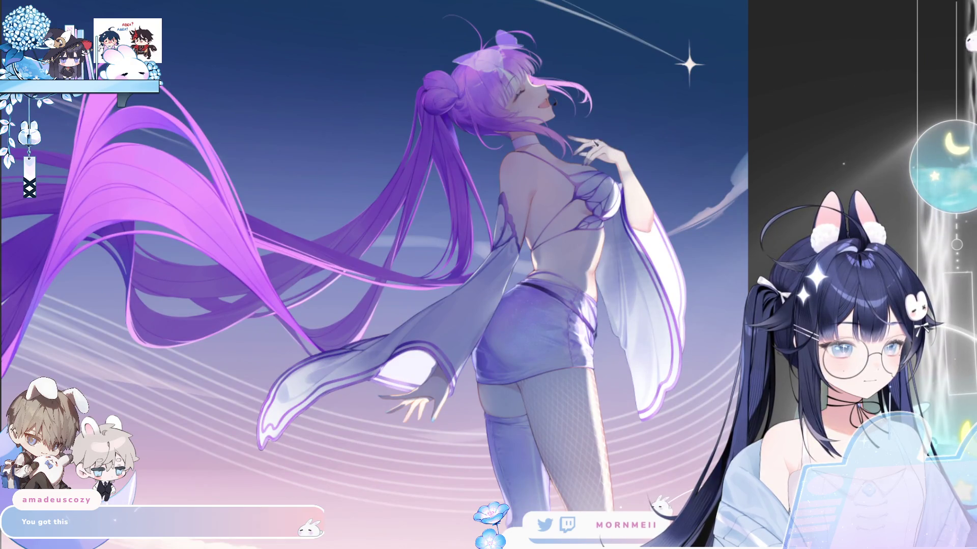
{"action": "key", "text": "ctrl+0"}
{"action": "key", "text": "m"}
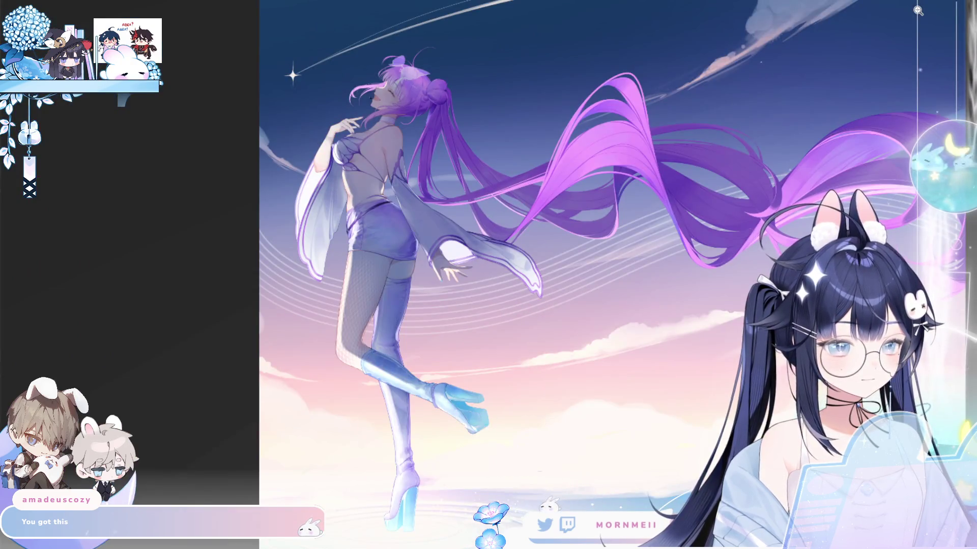
{"action": "key", "text": "m"}
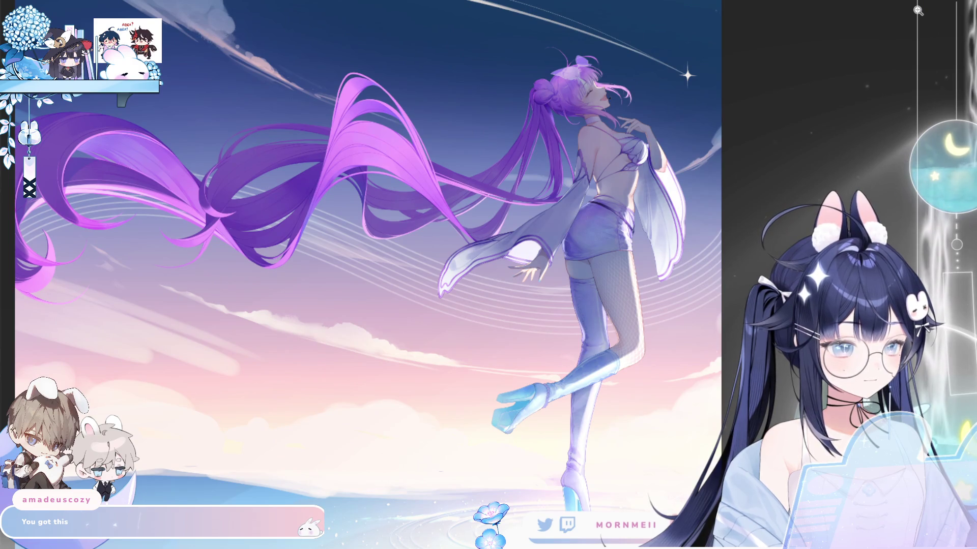
{"action": "key", "text": "m"}
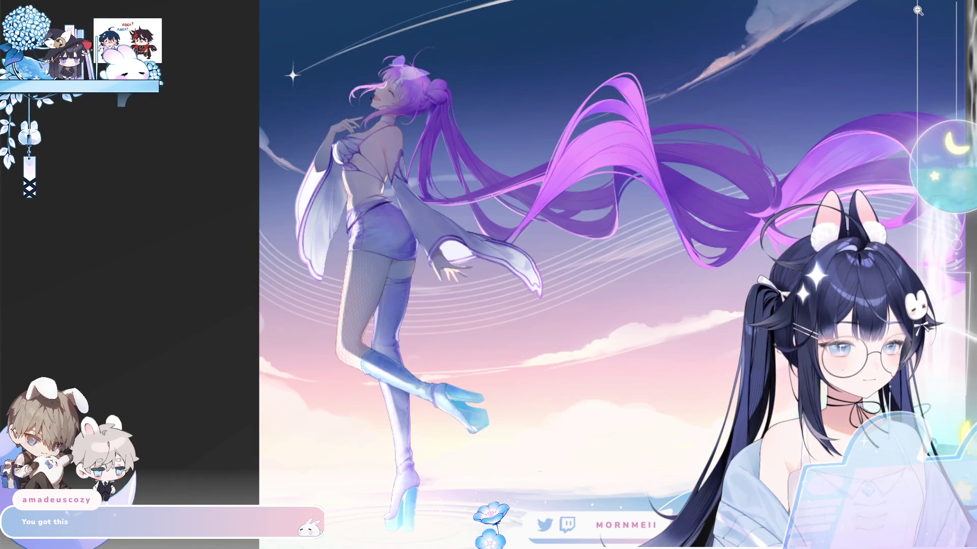
{"action": "key", "text": "m"}
Paint soft light strokes up the upper arm's edge, comparing in the flipped canvas
{"action": "left_click_drag", "start_coordinate": [727, 203], "coordinate": [706, 275]}
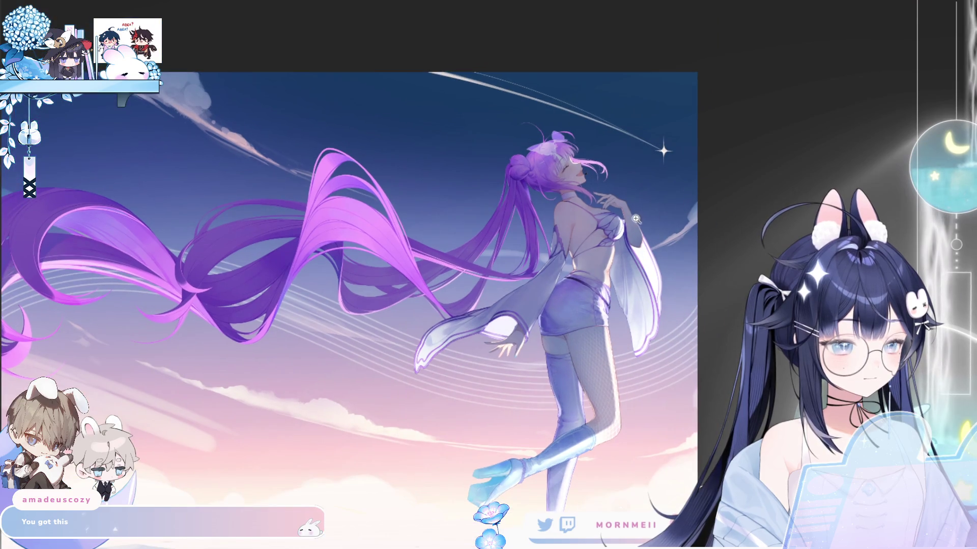
{"action": "left_click", "coordinate": [635, 218]}
{"action": "left_click", "coordinate": [662, 239]}
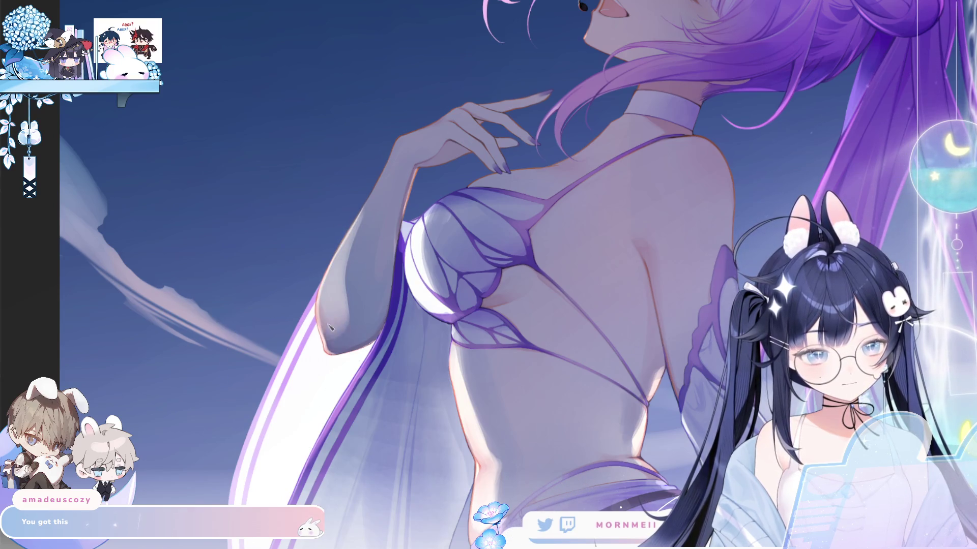
{"action": "left_click_drag", "start_coordinate": [348, 223], "coordinate": [331, 305]}
{"action": "key", "text": "h"}
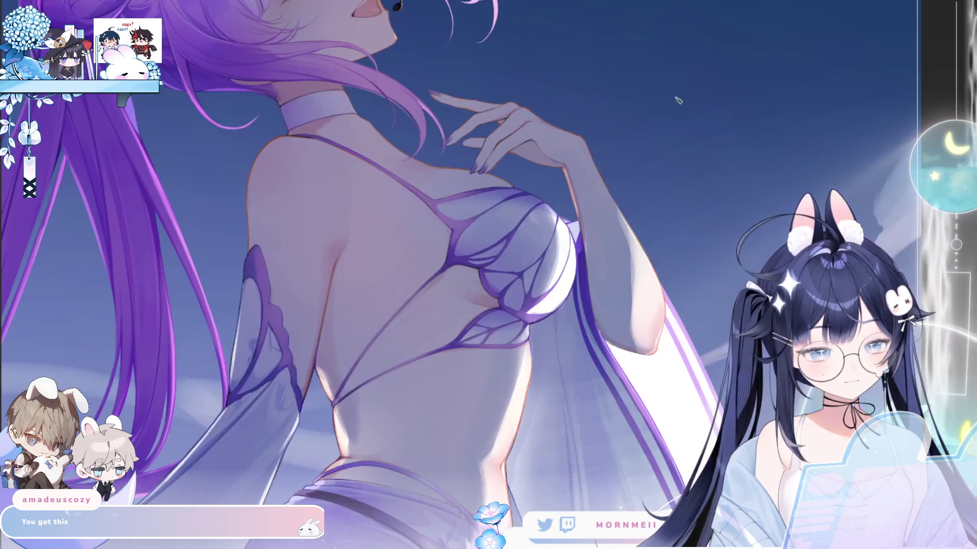
{"action": "mouse_move", "coordinate": [646, 264]}
{"action": "left_mouse_down"}
{"action": "mouse_move", "coordinate": [656, 283]}
{"action": "mouse_move", "coordinate": [641, 229]}
{"action": "mouse_move", "coordinate": [648, 351]}
{"action": "mouse_move", "coordinate": [654, 333]}
{"action": "left_mouse_up"}
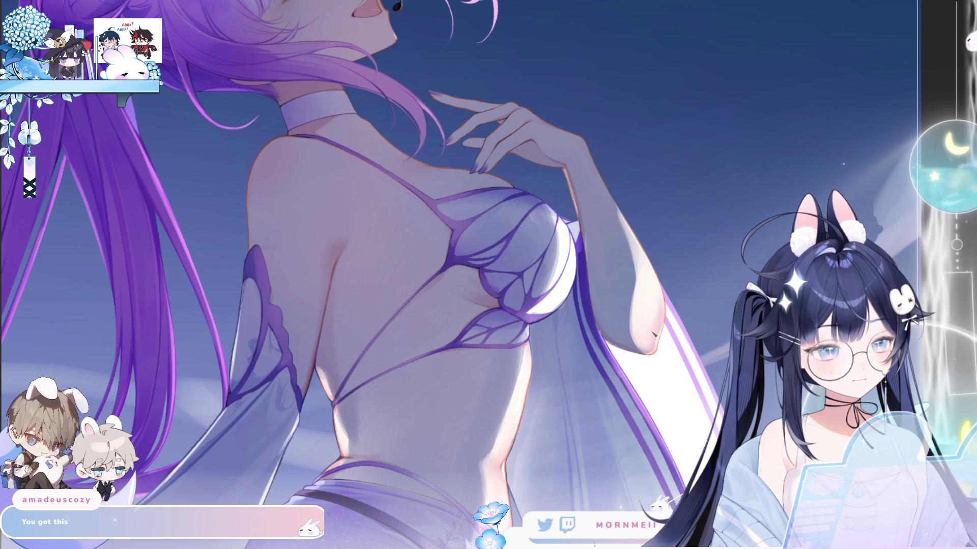
{"action": "mouse_move", "coordinate": [648, 265]}
{"action": "left_mouse_down"}
{"action": "mouse_move", "coordinate": [636, 254]}
{"action": "mouse_move", "coordinate": [636, 265]}
{"action": "mouse_move", "coordinate": [621, 224]}
{"action": "mouse_move", "coordinate": [627, 213]}
{"action": "left_mouse_up"}
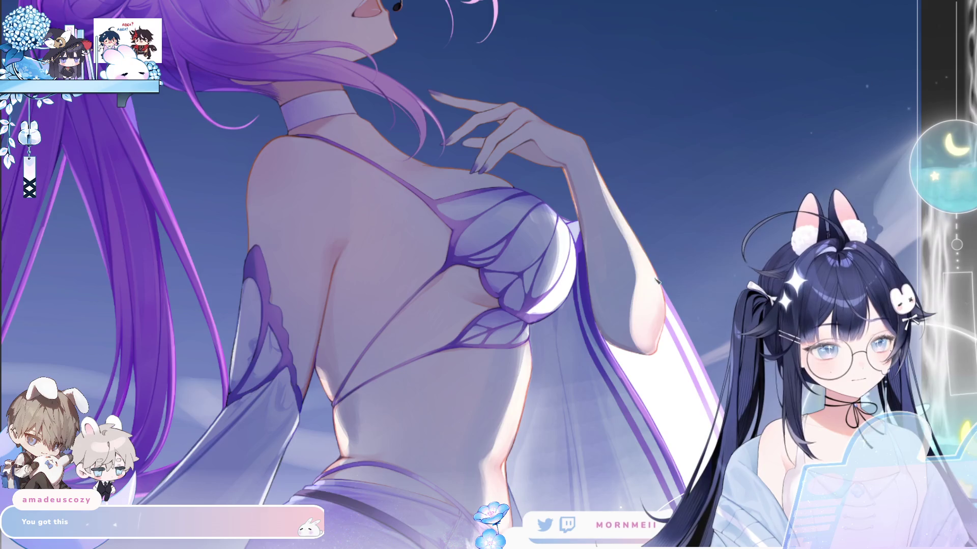
Fit the illustration to the window, check it mirrored, then zoom into the torso and skirt
{"action": "key", "text": "ctrl+0"}
{"action": "key", "text": "h"}
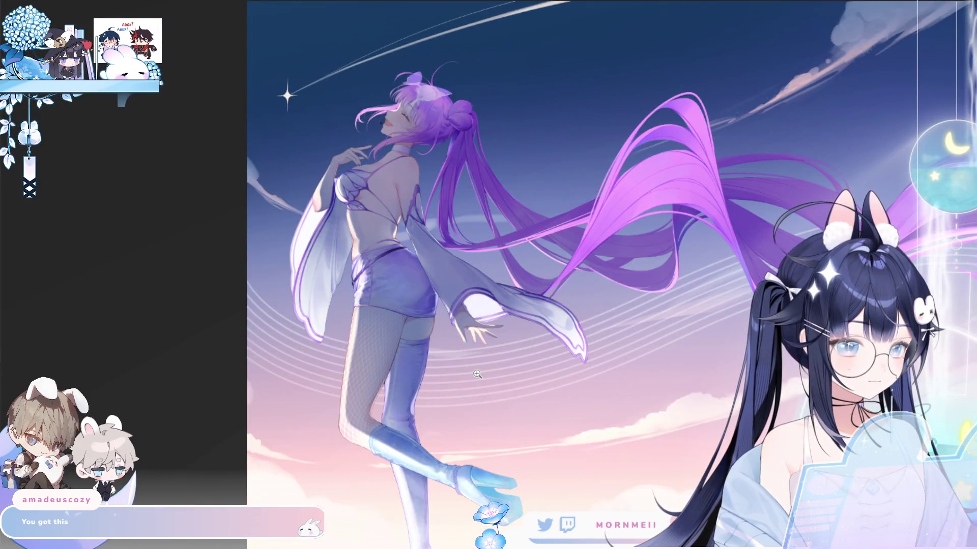
{"action": "key", "text": "h"}
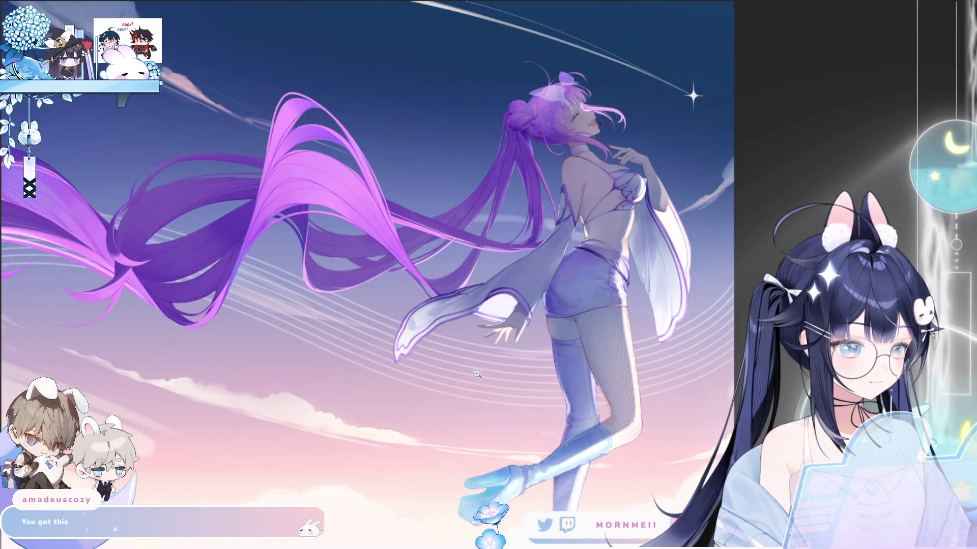
{"action": "key", "text": "h"}
{"action": "key", "text": "h"}
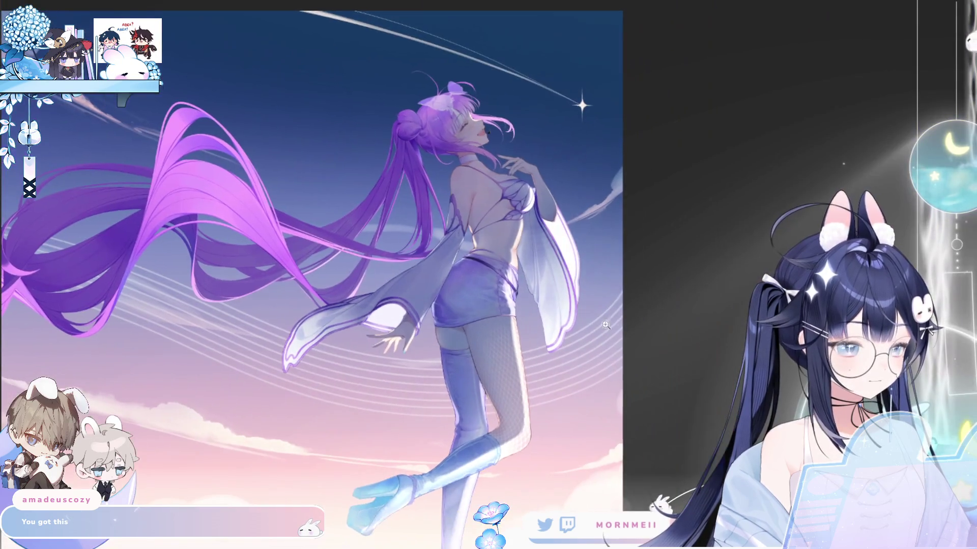
{"action": "left_click", "coordinate": [486, 305]}
{"action": "left_click", "coordinate": [487, 305]}
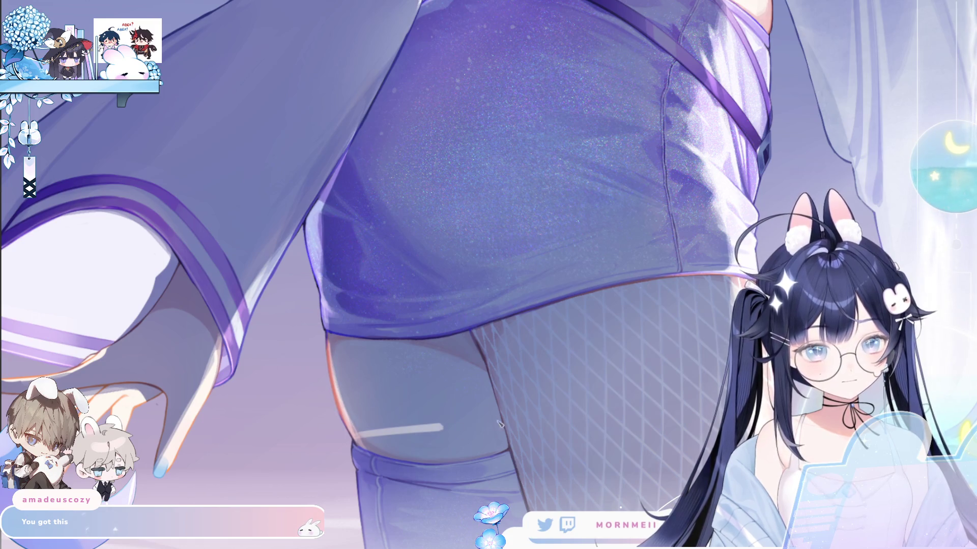
{"action": "mouse_move", "coordinate": [355, 444]}
{"action": "left_mouse_down"}
{"action": "mouse_move", "coordinate": [365, 390]}
{"action": "mouse_move", "coordinate": [422, 273]}
{"action": "left_mouse_up"}
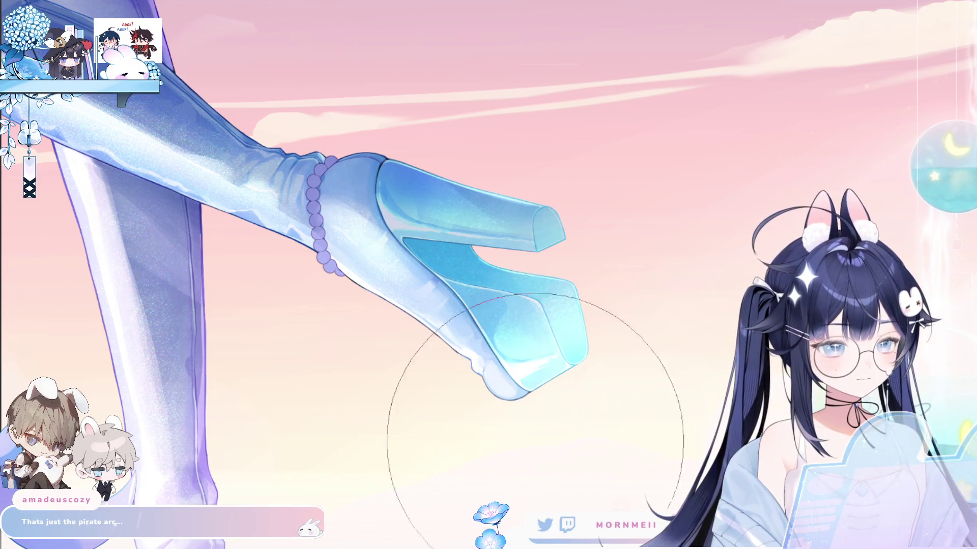
{"action": "scroll", "coordinate": [511, 321], "scroll_direction": "down", "scroll_amount": 5}
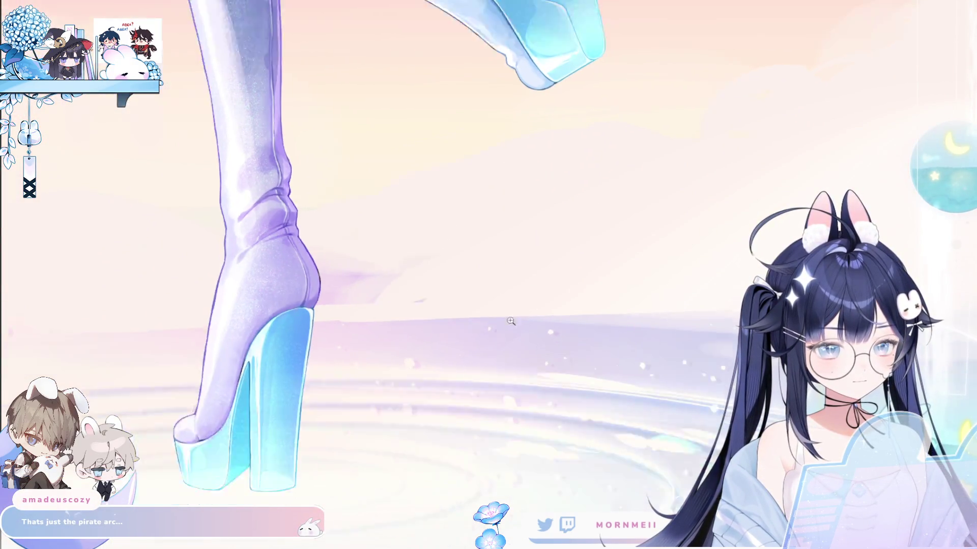
{"action": "scroll", "coordinate": [511, 321], "scroll_direction": "down", "scroll_amount": 3}
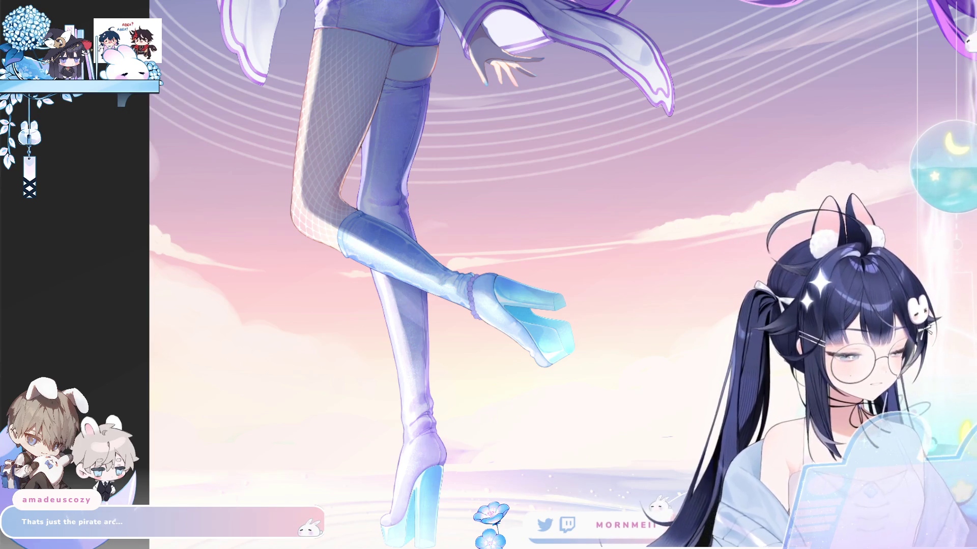
Scroll-zoom out to the lower figure, then back in on the leg and boot
{"action": "scroll", "coordinate": [414, 179], "scroll_direction": "up", "scroll_amount": 2}
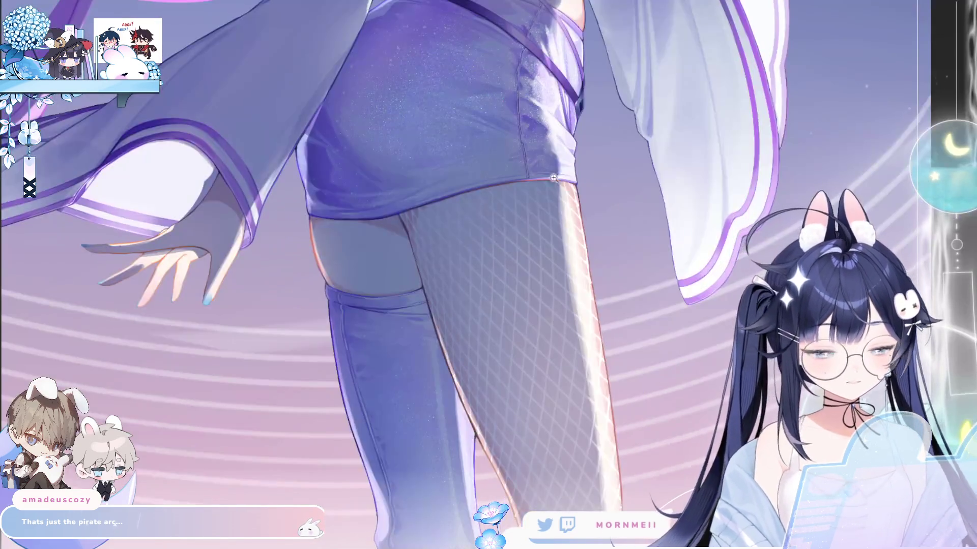
{"action": "scroll", "coordinate": [567, 133], "scroll_direction": "up", "scroll_amount": 2}
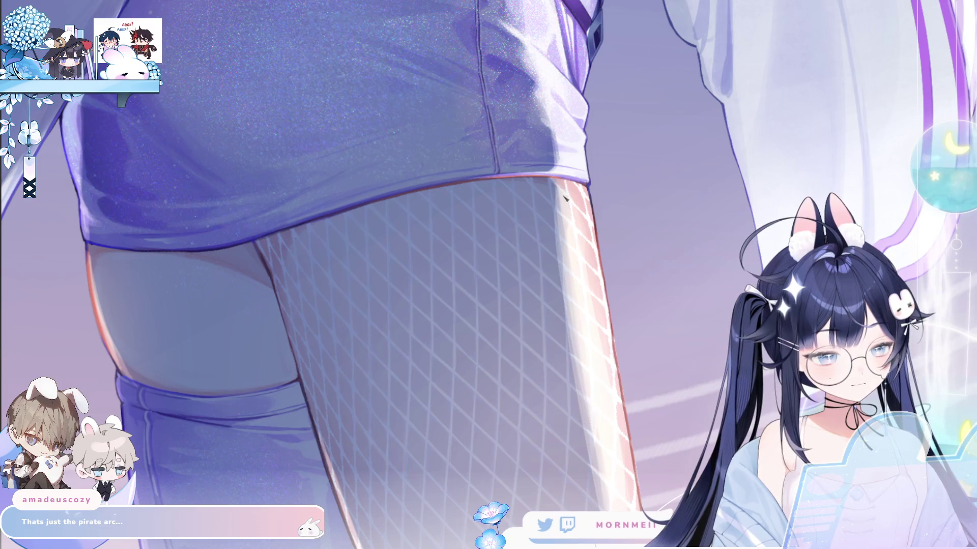
{"action": "scroll", "coordinate": [626, 149], "scroll_direction": "down", "scroll_amount": 1}
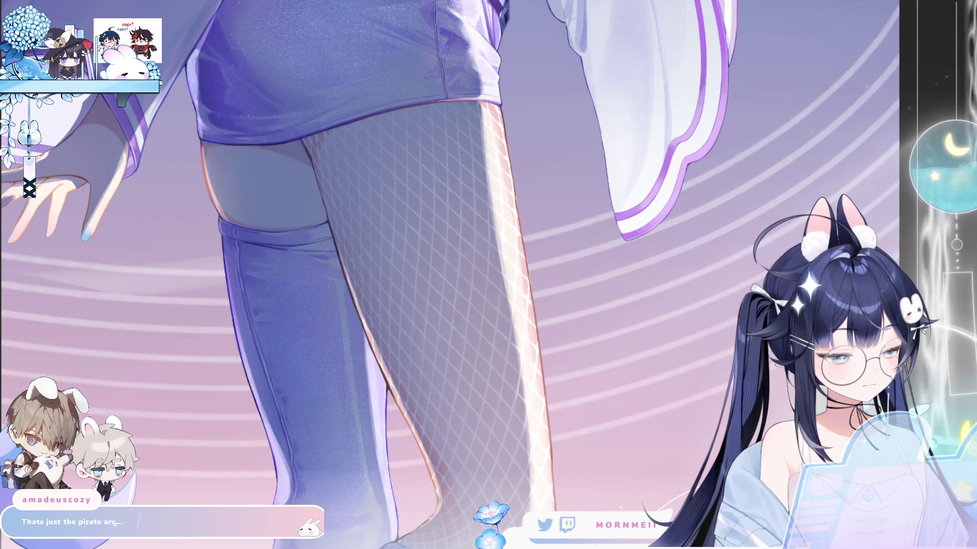
{"action": "scroll", "coordinate": [547, 346], "scroll_direction": "down", "scroll_amount": 2}
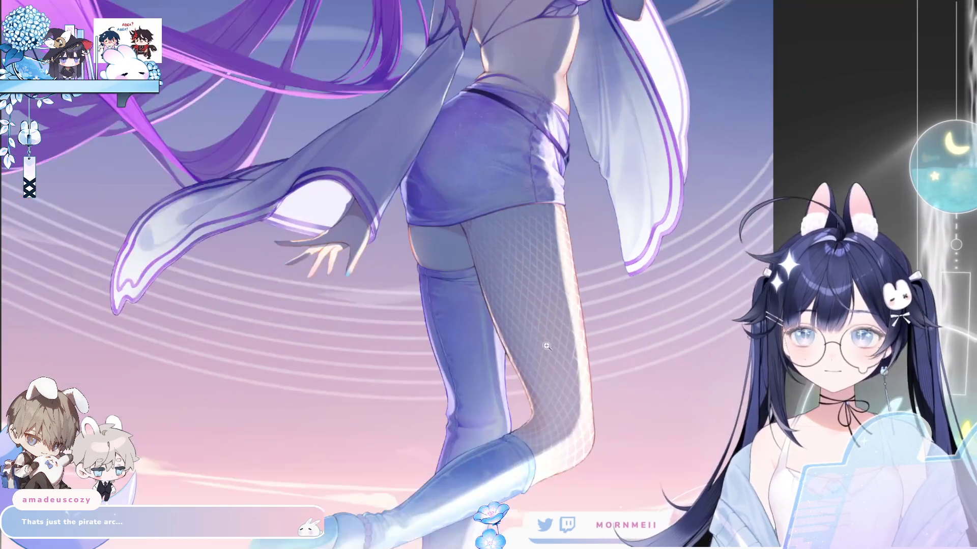
{"action": "scroll", "coordinate": [544, 345], "scroll_direction": "up", "scroll_amount": 3}
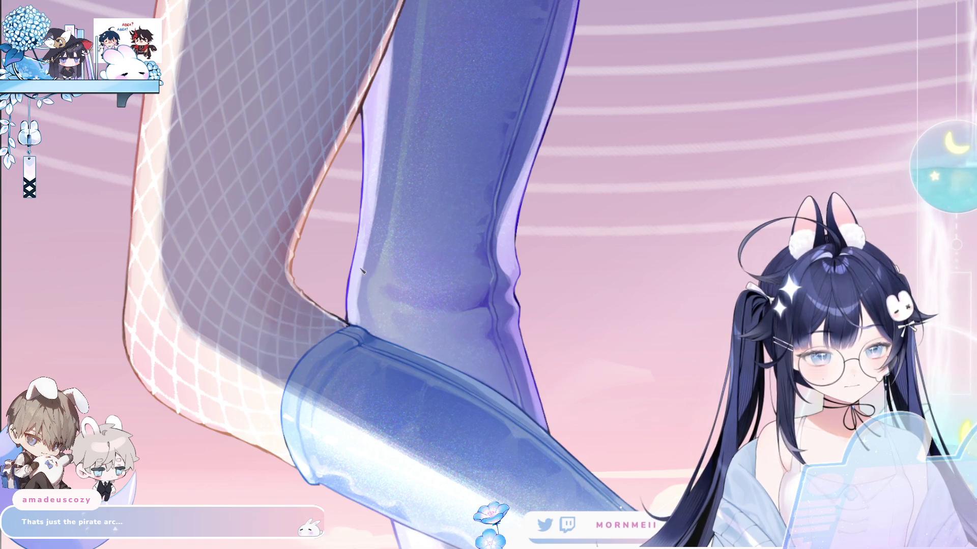
Pan to the reaching hand and toggle the mirrored view repeatedly to compare it
{"action": "key", "text": "m"}
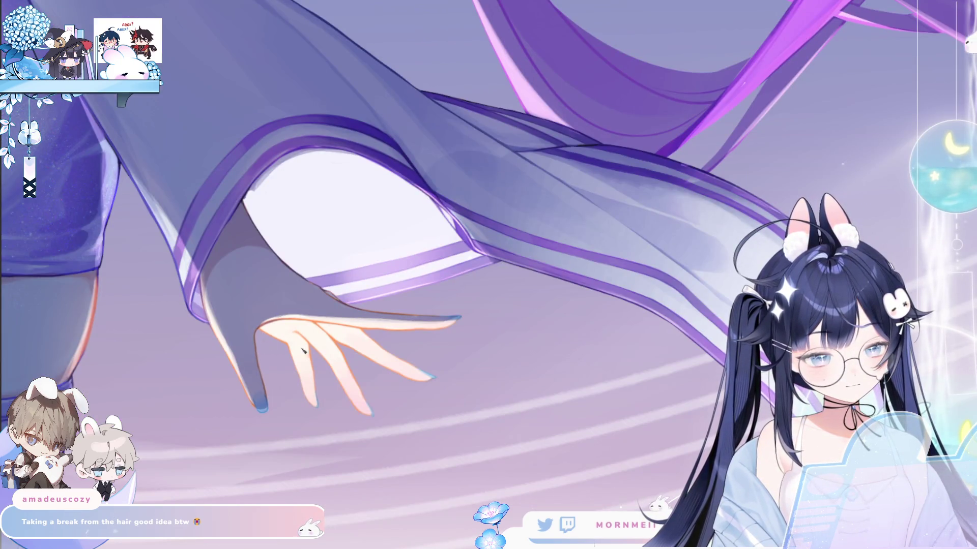
{"action": "left_click_drag", "start_coordinate": [319, 325], "coordinate": [450, 298]}
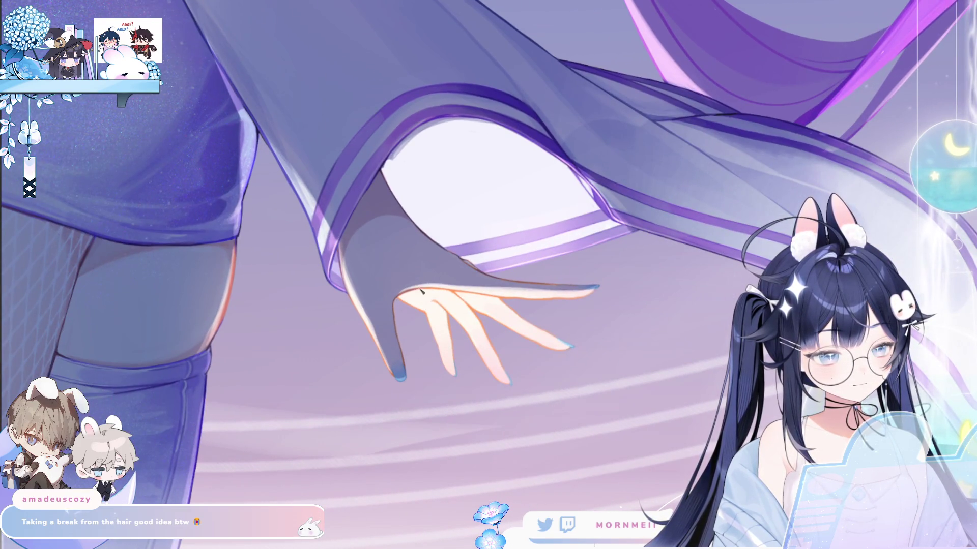
{"action": "key", "text": "m"}
{"action": "key", "text": "m"}
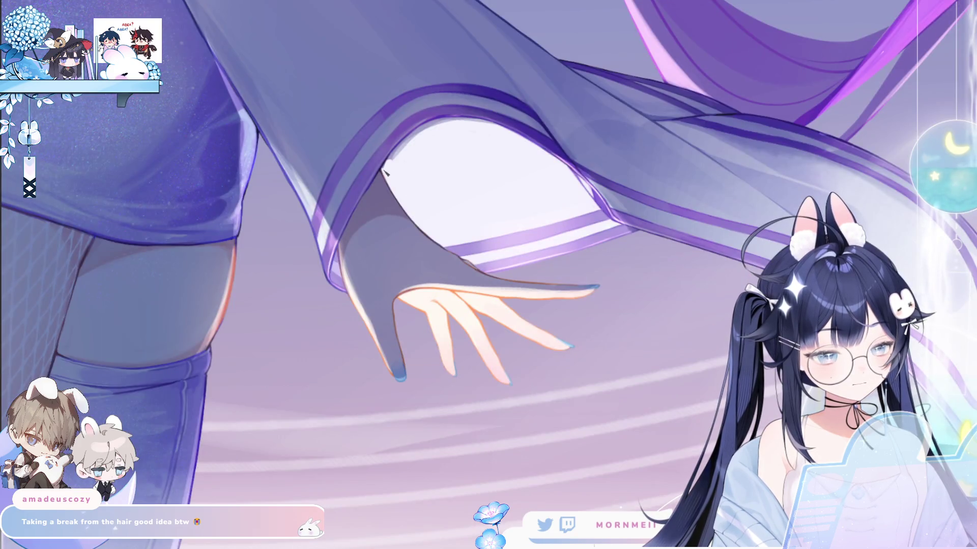
{"action": "key", "text": "m"}
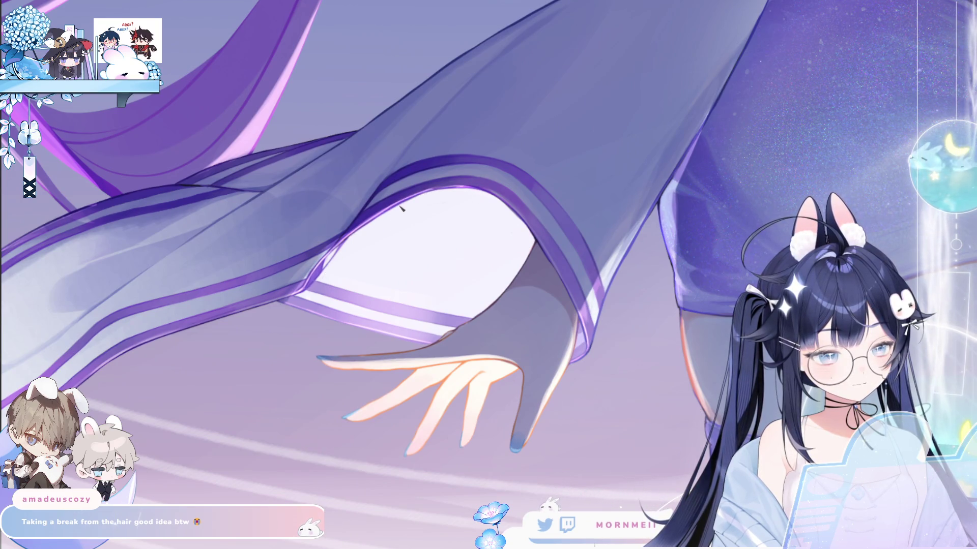
{"action": "key", "text": "m"}
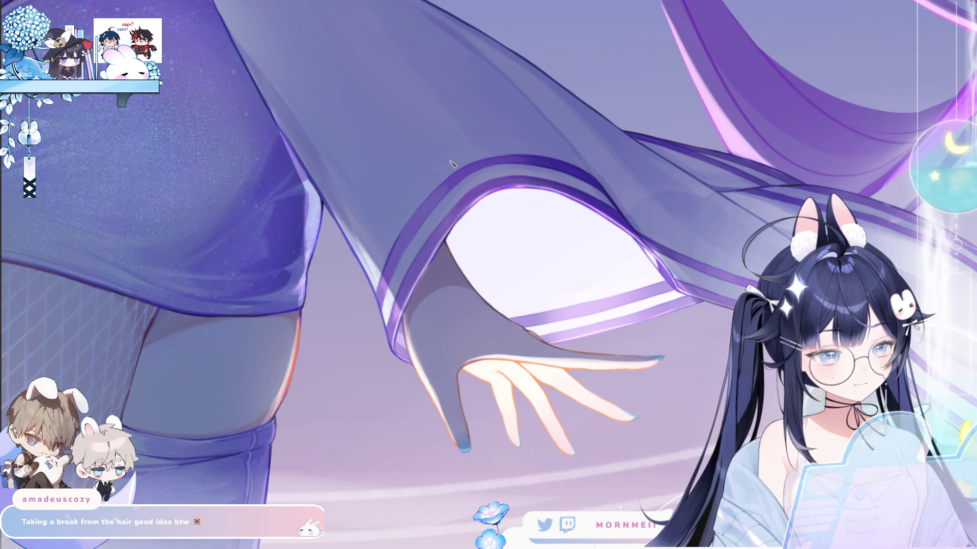
{"action": "key", "text": "m"}
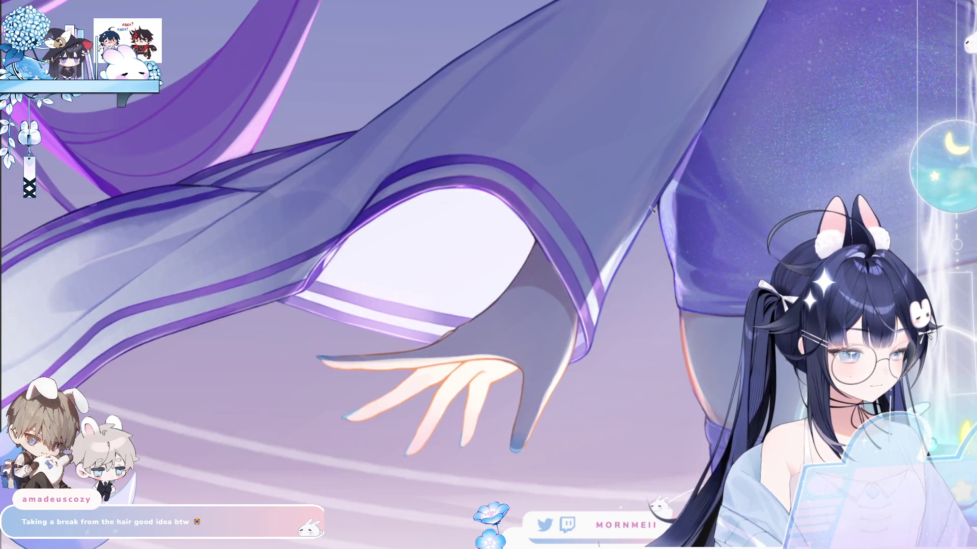
{"action": "key", "text": "m"}
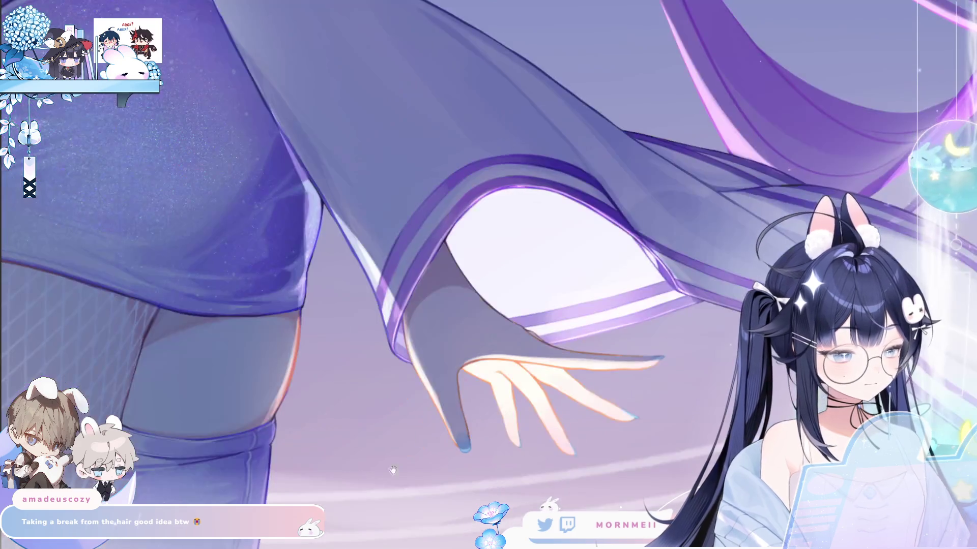
Pan down and zoom out to show the legs and platform shoes
{"action": "left_click_drag", "start_coordinate": [393, 470], "coordinate": [554, 221]}
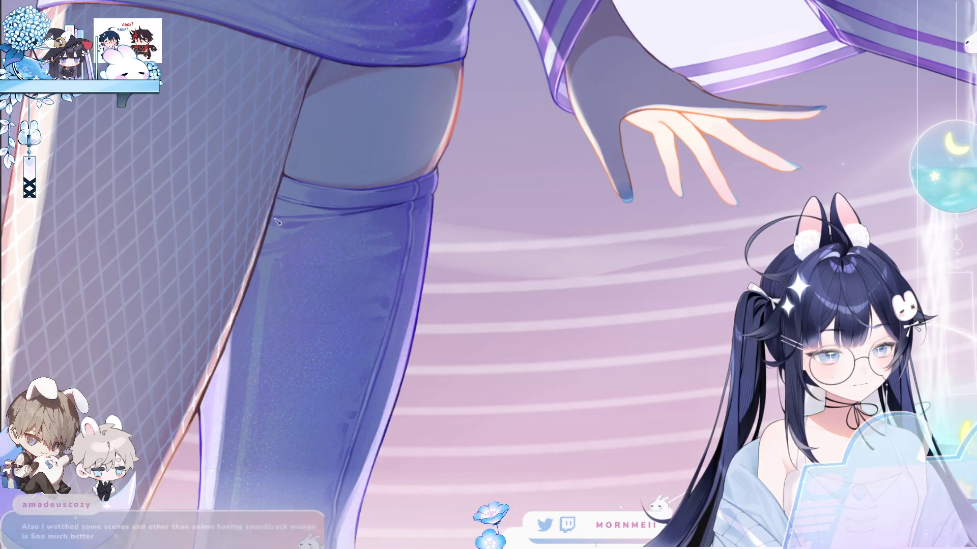
{"action": "scroll", "coordinate": [410, 246], "scroll_direction": "down", "scroll_amount": 3}
{"action": "scroll", "coordinate": [407, 346], "scroll_direction": "left", "scroll_amount": 3}
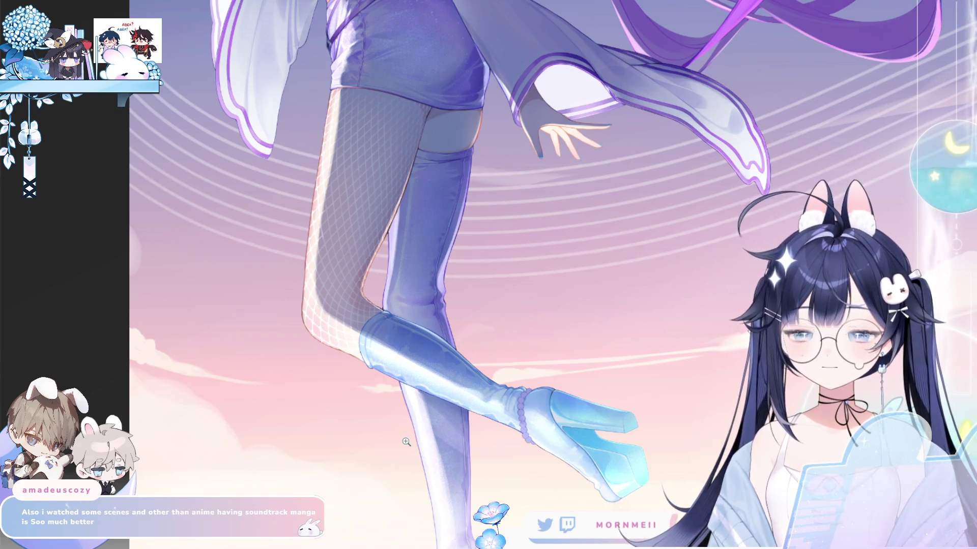
Flip the view and back, then pan up to the torso and head
{"action": "key", "text": "h"}
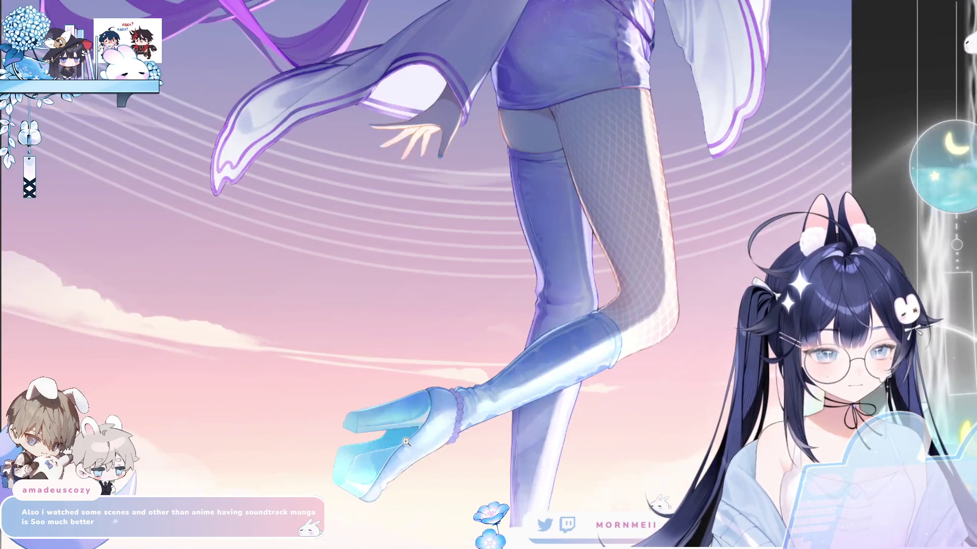
{"action": "key", "text": "h"}
{"action": "key", "text": "h"}
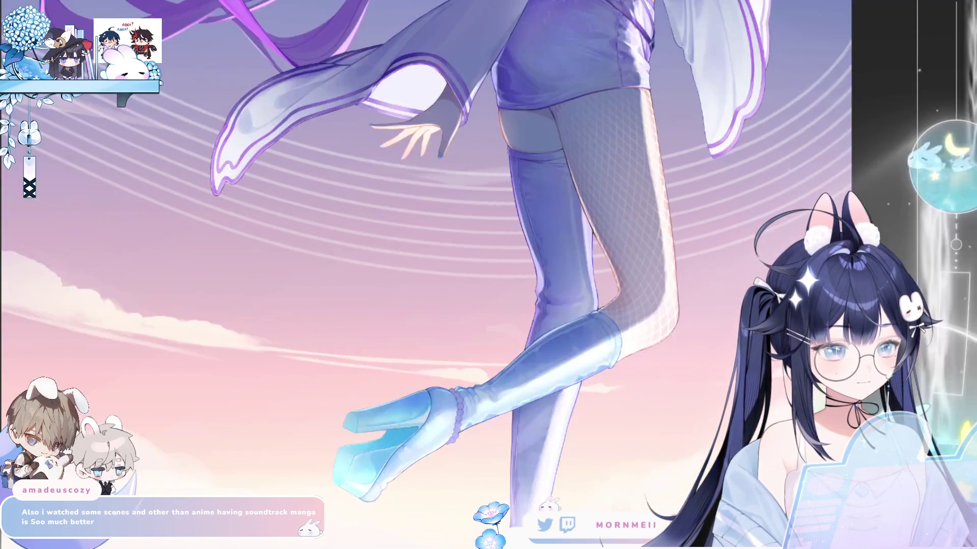
{"action": "left_click_drag", "start_coordinate": [617, 160], "coordinate": [561, 395]}
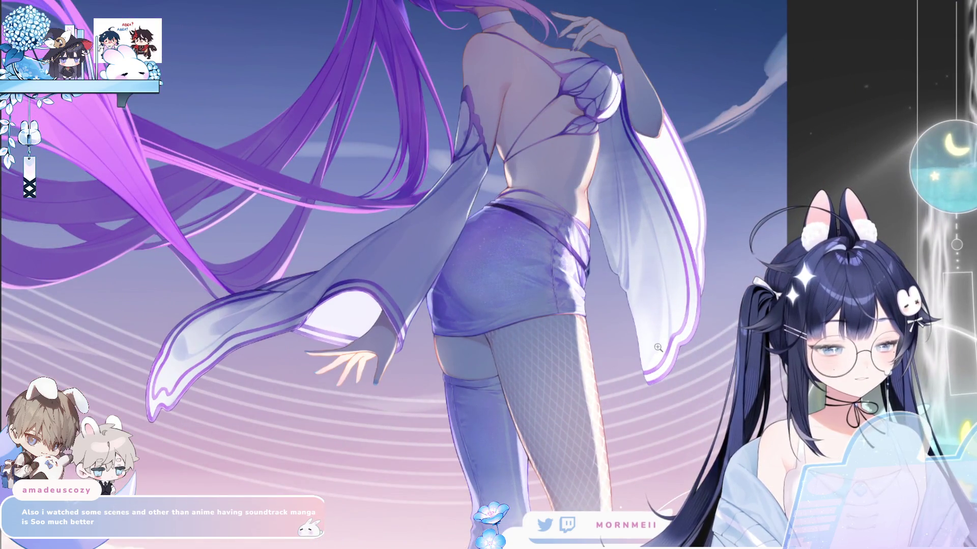
{"action": "left_click_drag", "start_coordinate": [658, 347], "coordinate": [649, 478]}
Zoom in on the chest, scroll over the torso, then zoom out to the upper body
{"action": "key", "text": "h"}
{"action": "left_click", "coordinate": [444, 161]}
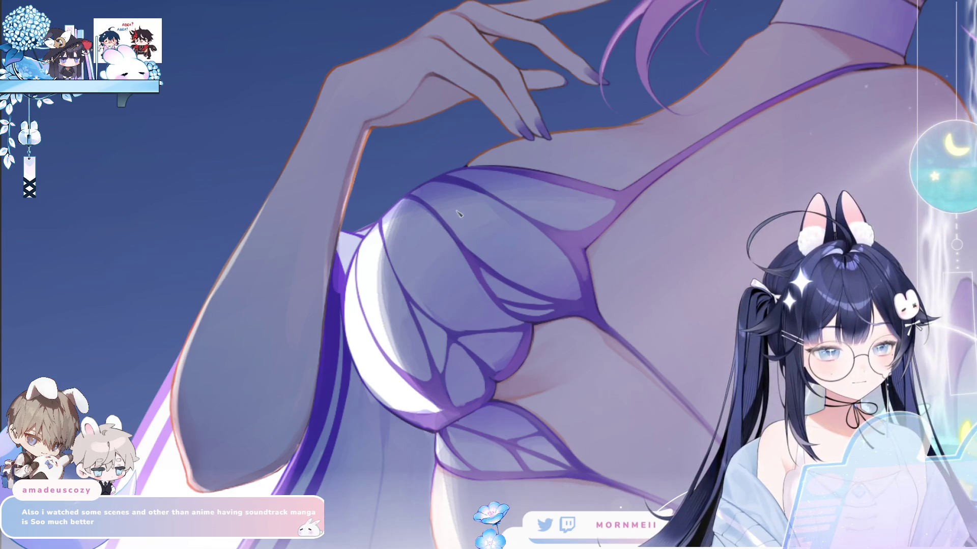
{"action": "scroll", "coordinate": [565, 225], "scroll_direction": "down", "scroll_amount": 3}
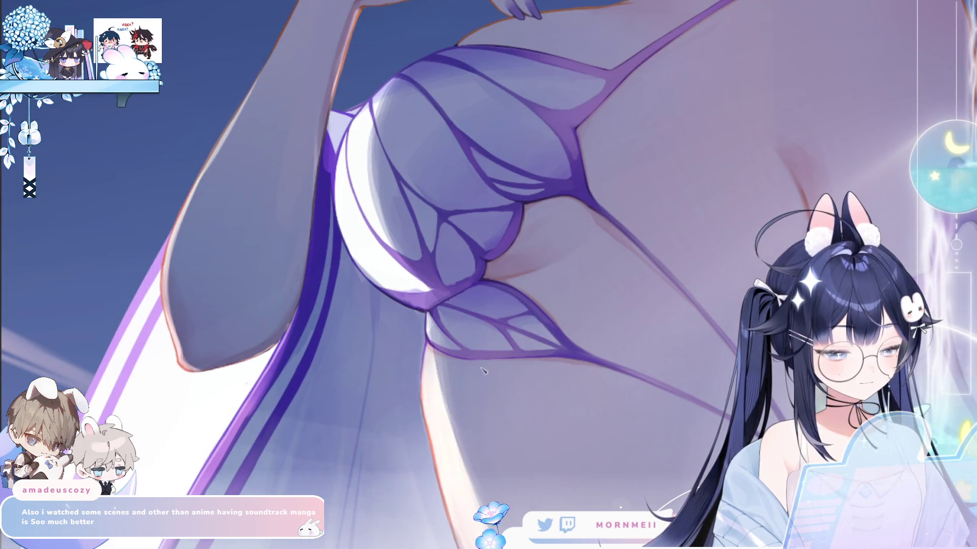
{"action": "scroll", "coordinate": [431, 344], "scroll_direction": "down", "scroll_amount": 5}
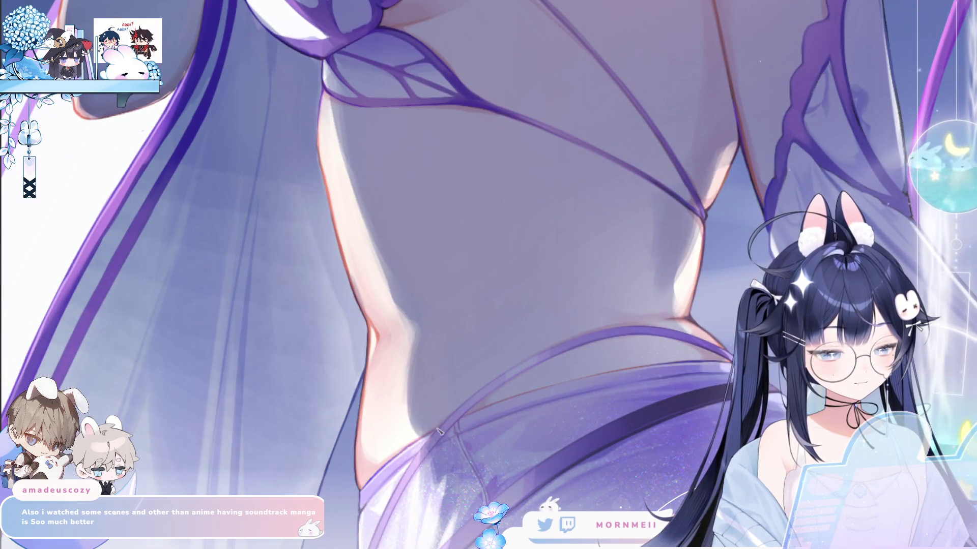
{"action": "left_click_drag", "start_coordinate": [487, 200], "coordinate": [489, 204]}
{"action": "scroll", "coordinate": [489, 204], "scroll_direction": "up", "scroll_amount": 5}
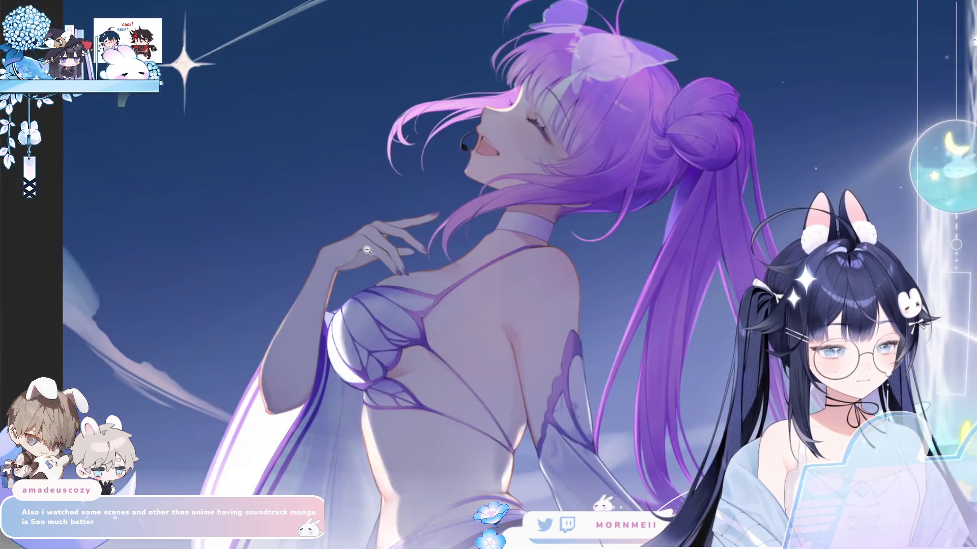
Zoom in on the raised hand and paint a pinkish palm highlight extending toward the wrist
{"action": "left_click", "coordinate": [367, 249]}
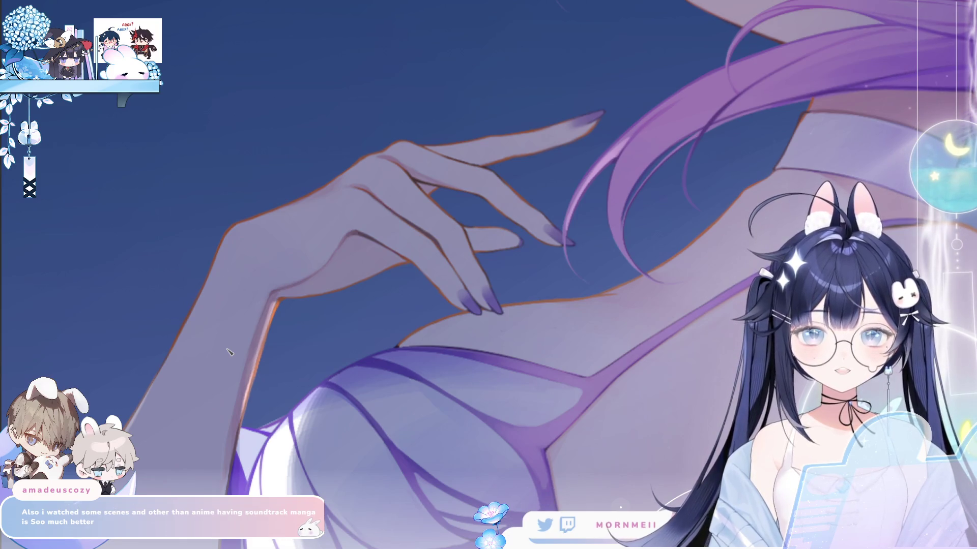
{"action": "left_click", "coordinate": [275, 309]}
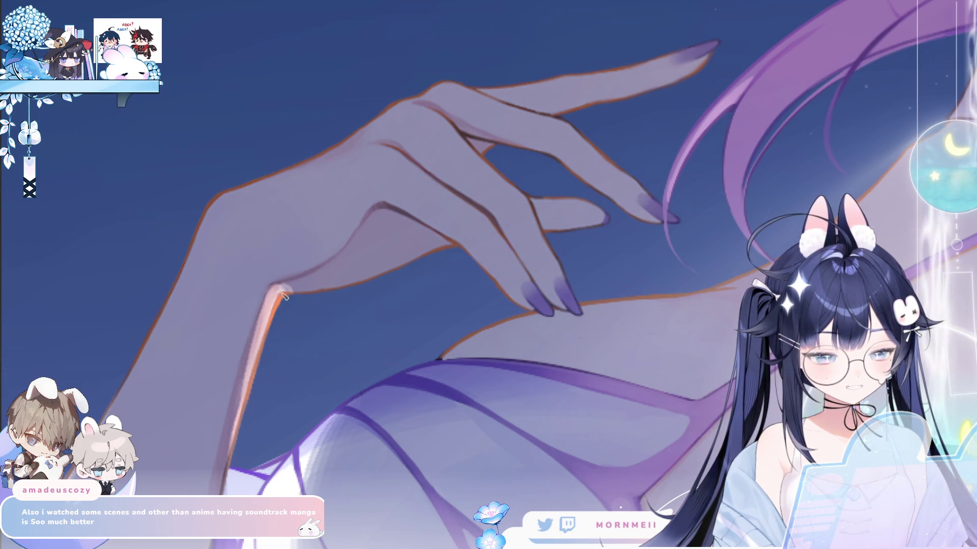
{"action": "mouse_move", "coordinate": [284, 296]}
{"action": "left_mouse_down"}
{"action": "mouse_move", "coordinate": [331, 275]}
{"action": "mouse_move", "coordinate": [386, 219]}
{"action": "mouse_move", "coordinate": [359, 264]}
{"action": "mouse_move", "coordinate": [372, 292]}
{"action": "mouse_move", "coordinate": [381, 212]}
{"action": "mouse_move", "coordinate": [382, 254]}
{"action": "left_mouse_up"}
{"action": "key", "text": "h"}
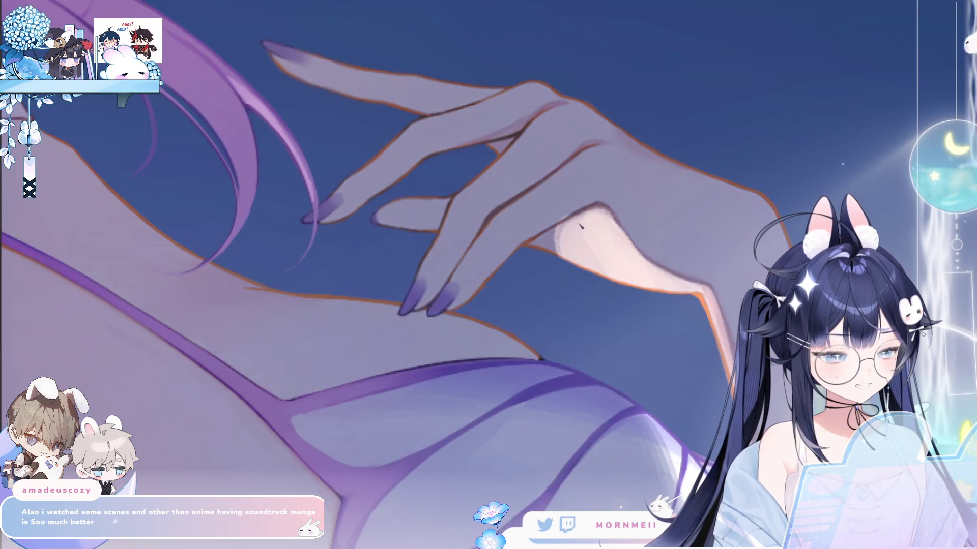
{"action": "mouse_move", "coordinate": [580, 226]}
{"action": "left_mouse_down"}
{"action": "mouse_move", "coordinate": [539, 239]}
{"action": "mouse_move", "coordinate": [560, 254]}
{"action": "mouse_move", "coordinate": [588, 233]}
{"action": "mouse_move", "coordinate": [595, 205]}
{"action": "mouse_move", "coordinate": [473, 307]}
{"action": "left_mouse_up"}
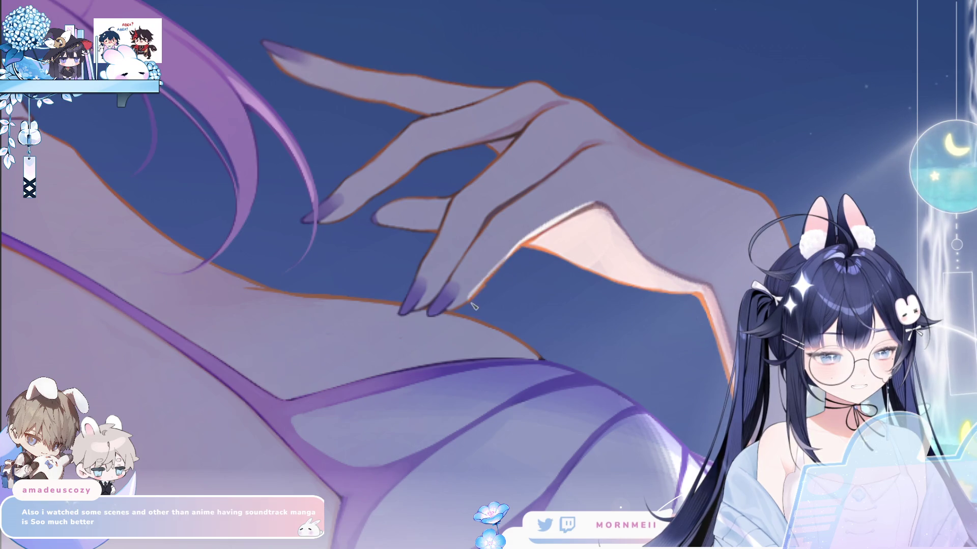
Strengthen the highlight along the thumb edge in the mirrored view
{"action": "left_click_drag", "start_coordinate": [516, 259], "coordinate": [457, 314]}
{"action": "left_click_drag", "start_coordinate": [505, 271], "coordinate": [452, 318]}
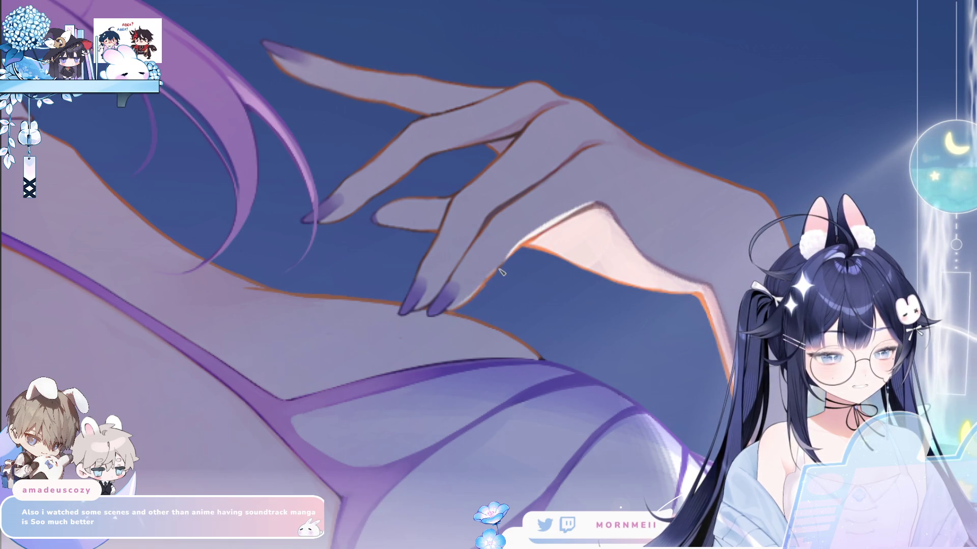
{"action": "left_click_drag", "start_coordinate": [513, 247], "coordinate": [462, 308]}
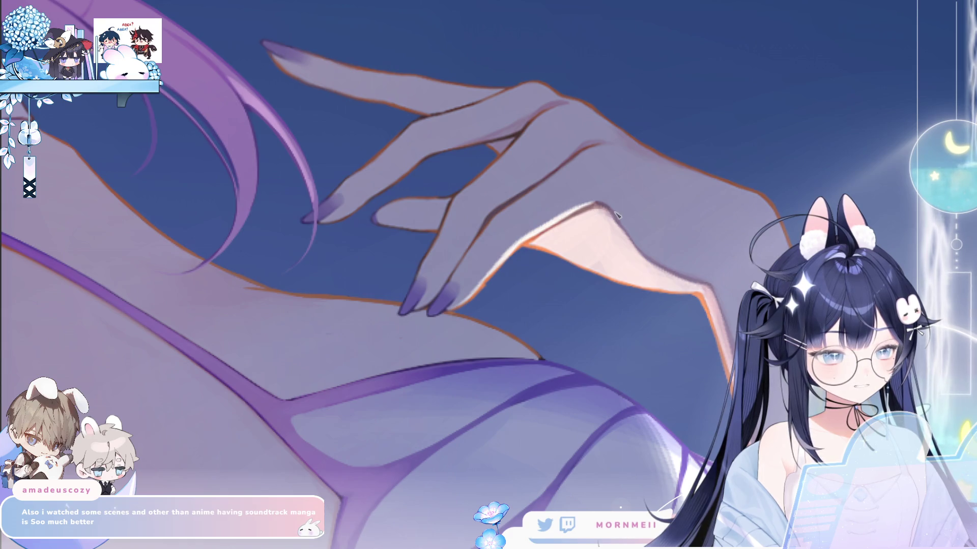
{"action": "key", "text": "h"}
Repaint the inner thumb highlight, extend it down the palm edge, and fit the whole artwork
{"action": "left_click_drag", "start_coordinate": [383, 208], "coordinate": [318, 269]}
{"action": "key", "text": "ctrl+z"}
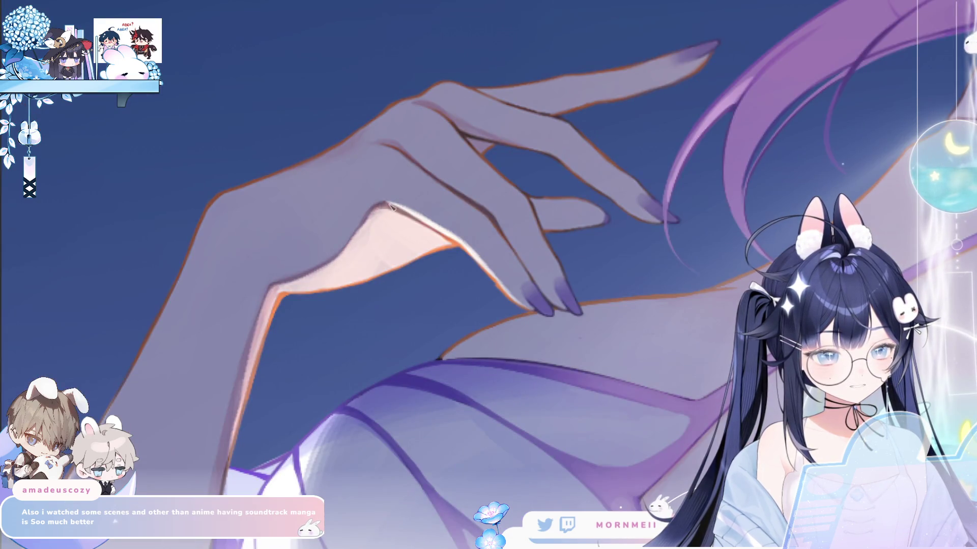
{"action": "left_click_drag", "start_coordinate": [387, 203], "coordinate": [316, 278]}
{"action": "left_click_drag", "start_coordinate": [371, 224], "coordinate": [273, 314]}
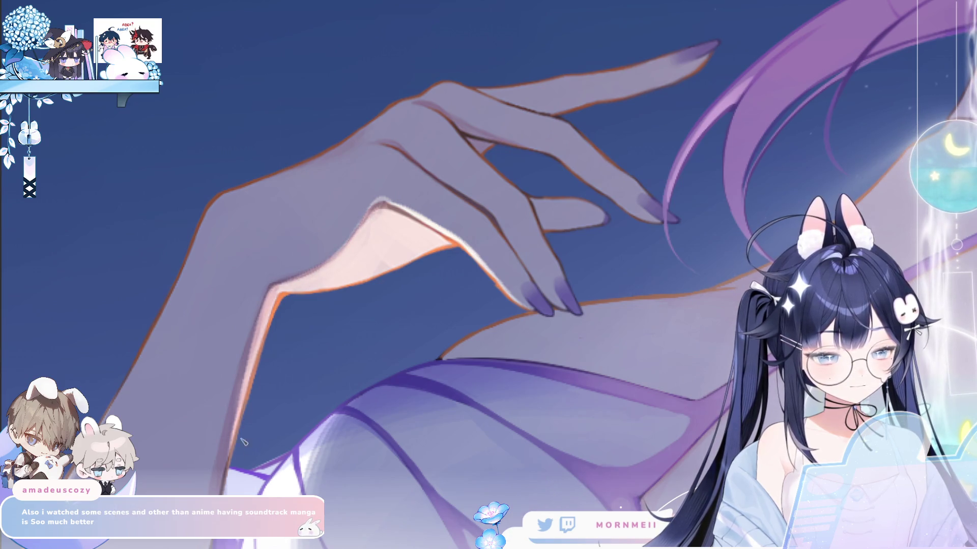
{"action": "key", "text": "ctrl+0"}
Zoom in on the girl's hand and check it in a horizontally mirrored view
{"action": "key", "text": "h"}
{"action": "key", "text": "h"}
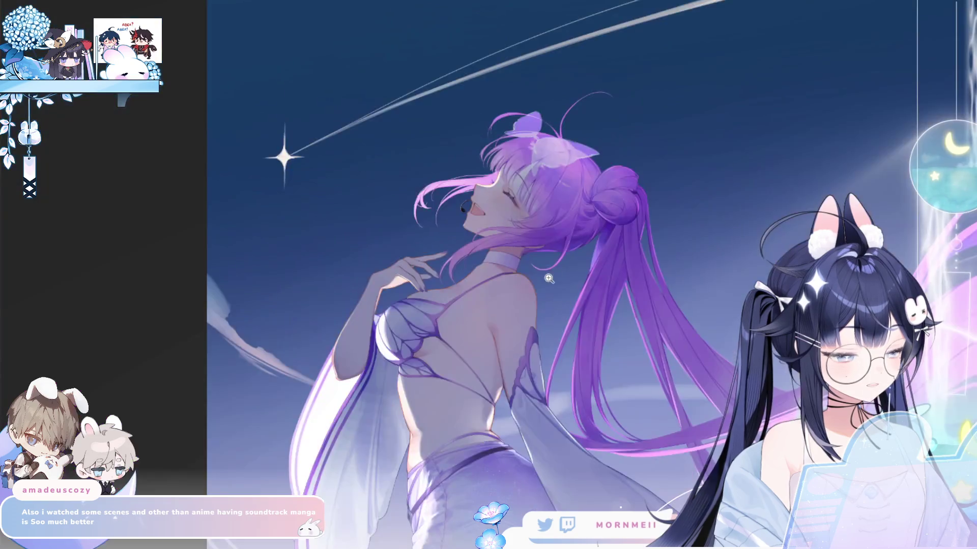
{"action": "scroll", "coordinate": [549, 279], "scroll_direction": "down", "scroll_amount": 3}
{"action": "key", "text": "h"}
{"action": "key", "text": "h"}
{"action": "left_click", "coordinate": [503, 279]}
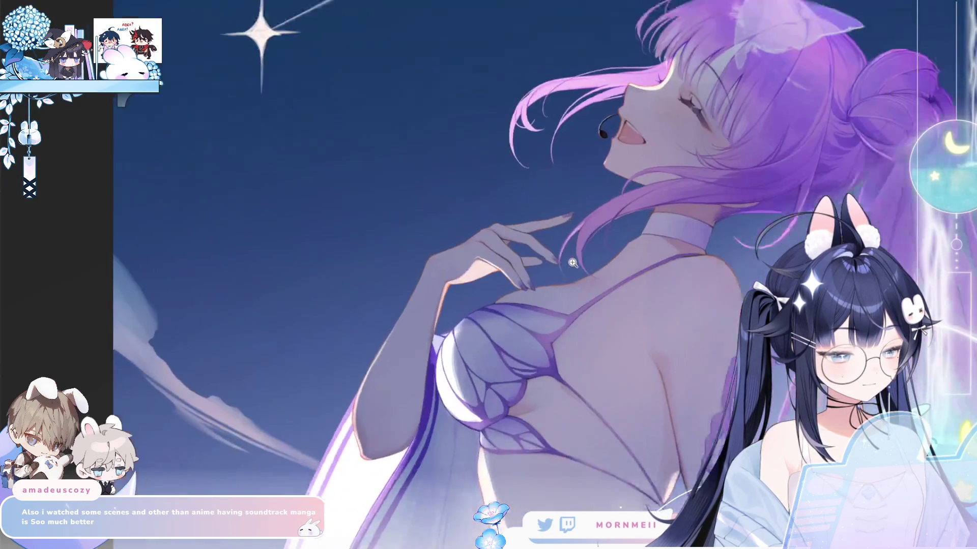
{"action": "left_click", "coordinate": [461, 274]}
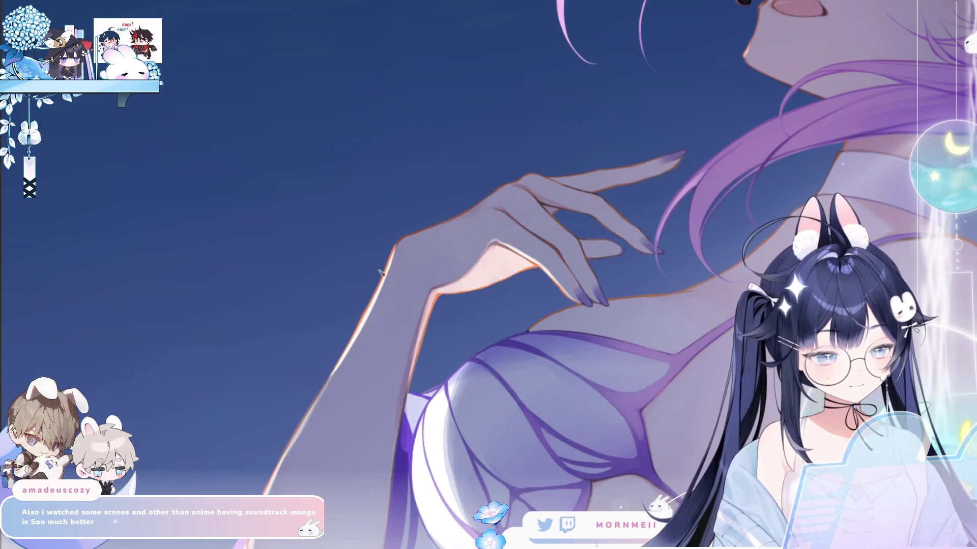
{"action": "key", "text": "h"}
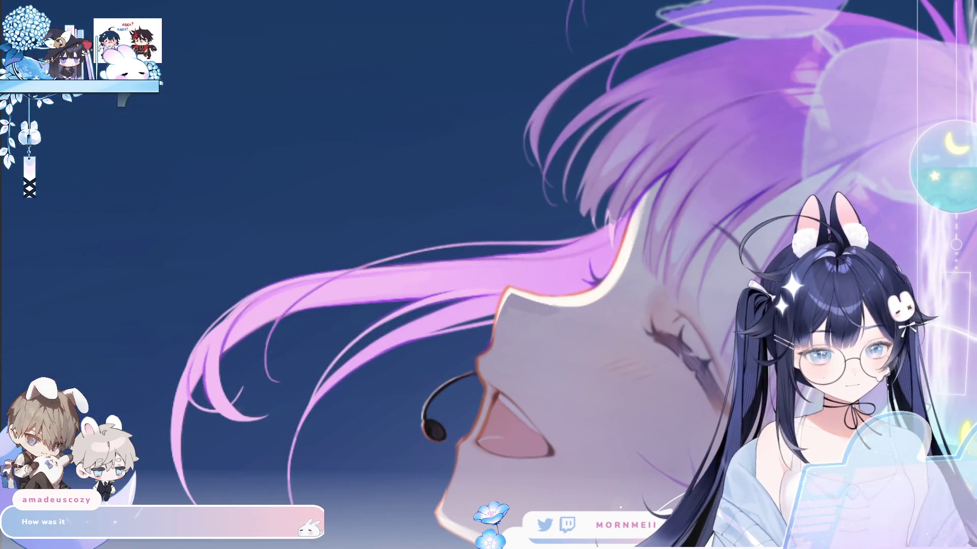
Alternate between face-and-mouth close-ups and the full illustration, then zoom in on details
{"action": "left_click", "coordinate": [518, 318]}
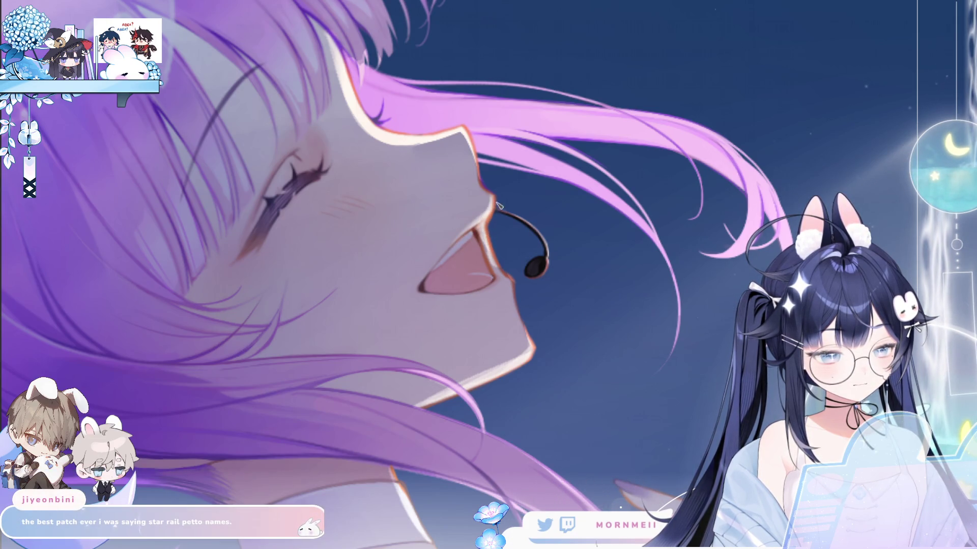
{"action": "left_click", "coordinate": [562, 229]}
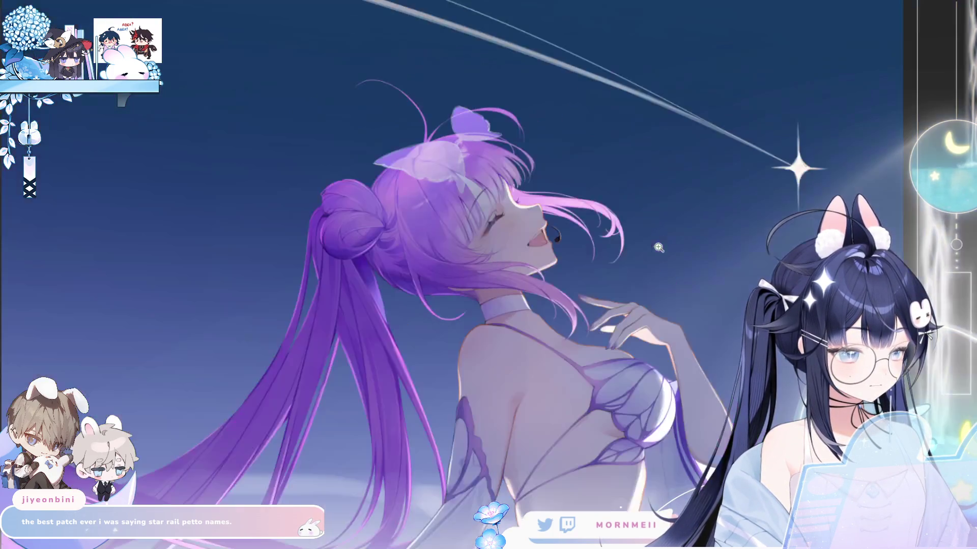
{"action": "left_click", "coordinate": [577, 223]}
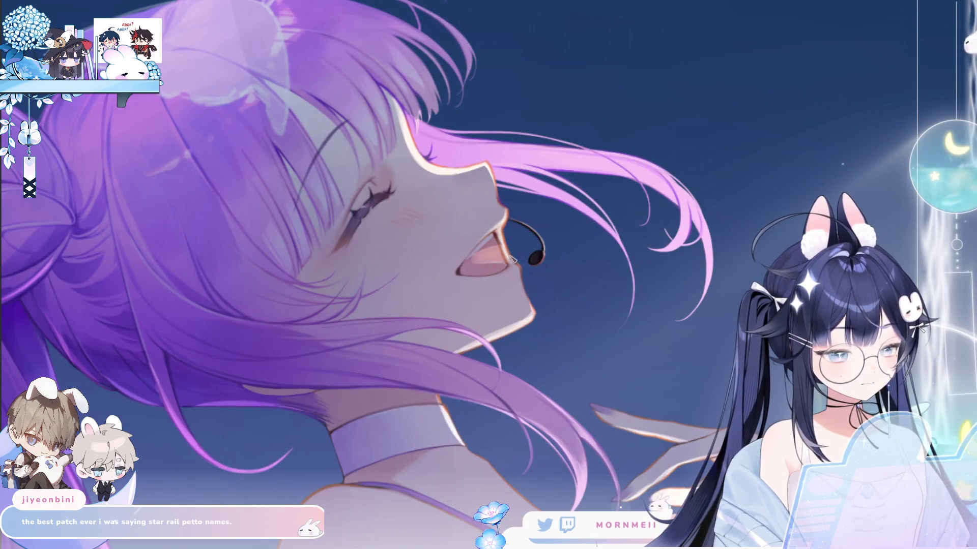
{"action": "left_click", "coordinate": [532, 222]}
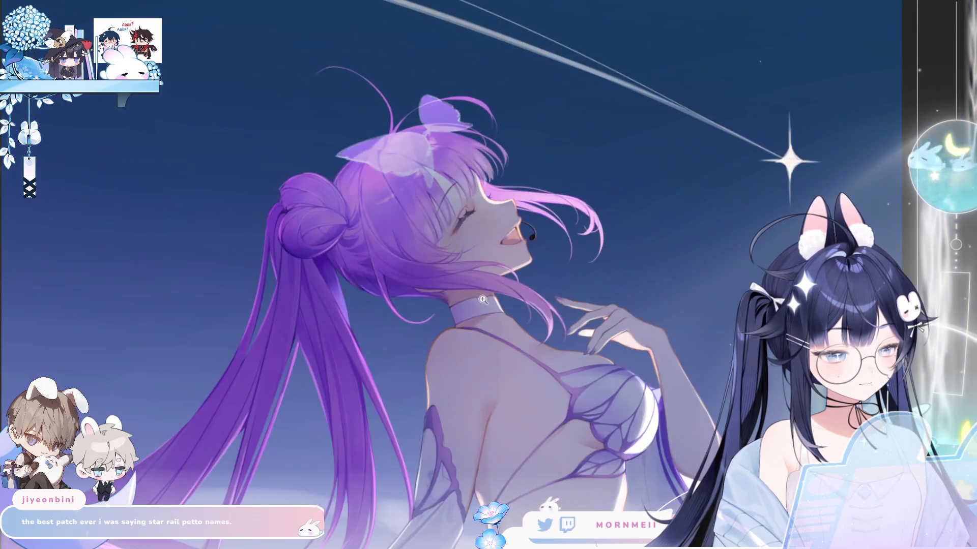
{"action": "left_click", "coordinate": [464, 232]}
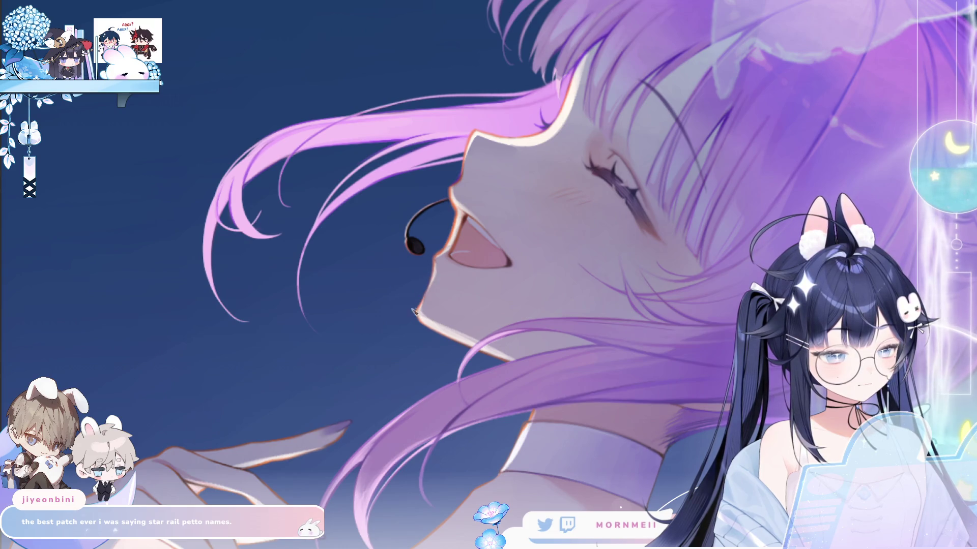
{"action": "left_click", "coordinate": [432, 280]}
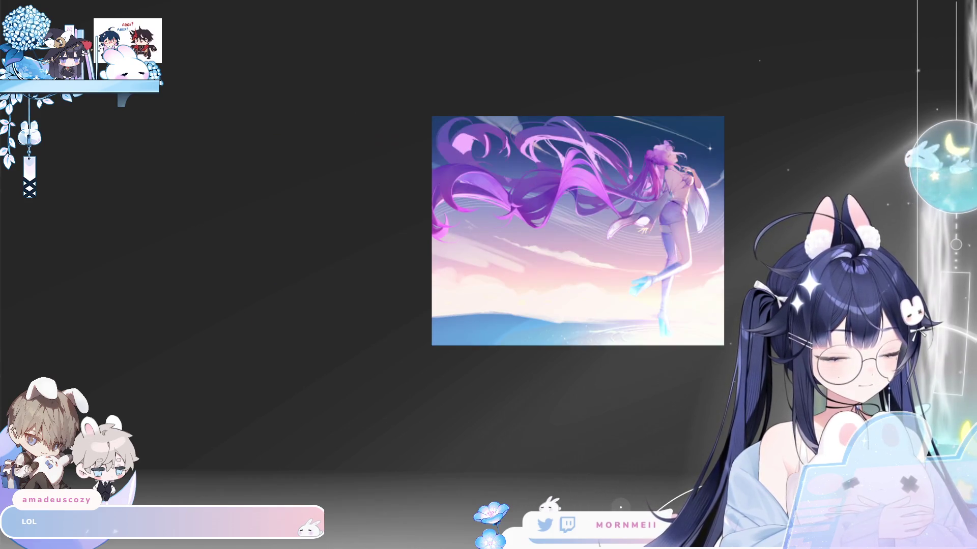
{"action": "left_click", "coordinate": [680, 141]}
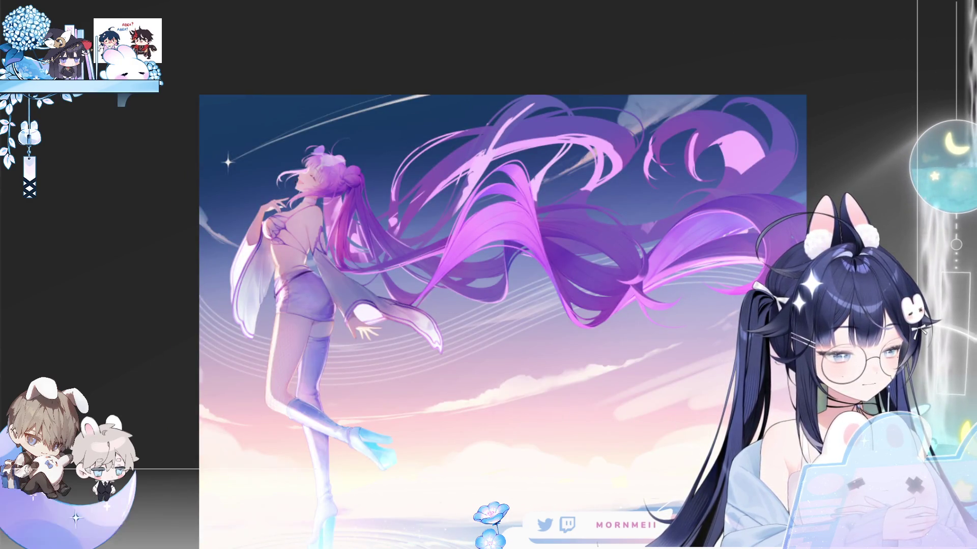
Lighten the upper hair strands to a brighter pink and check them mirrored
{"action": "key", "text": "ctrl+z"}
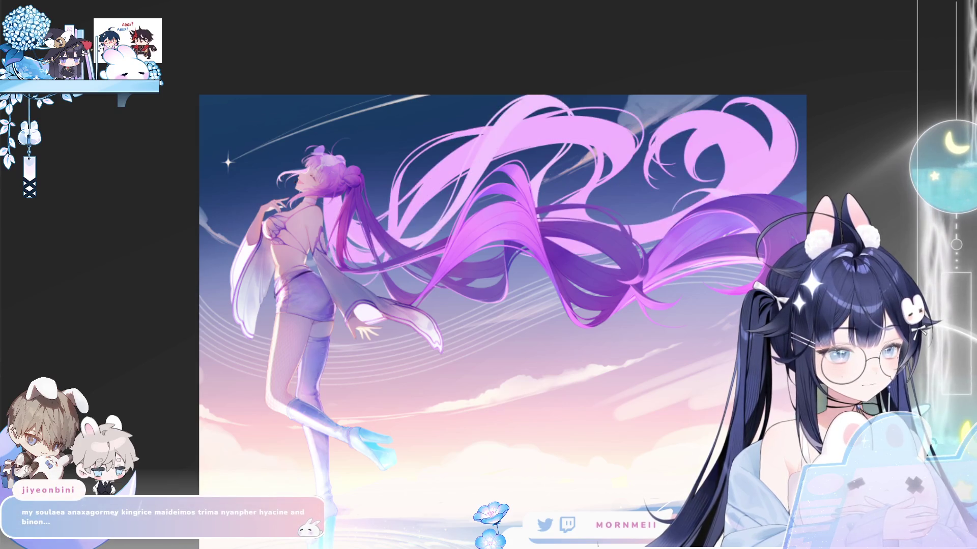
{"action": "key", "text": "h"}
{"action": "key", "text": "h"}
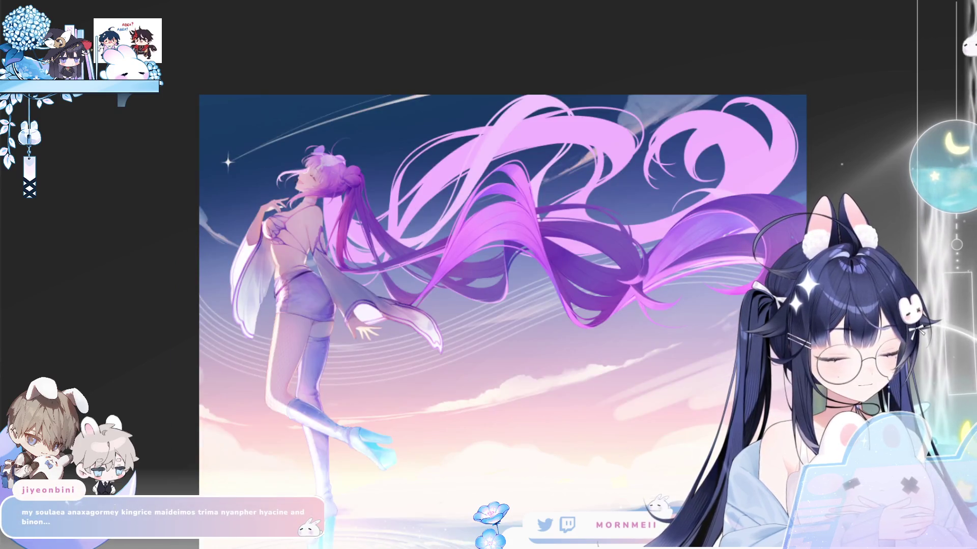
{"action": "key", "text": "h"}
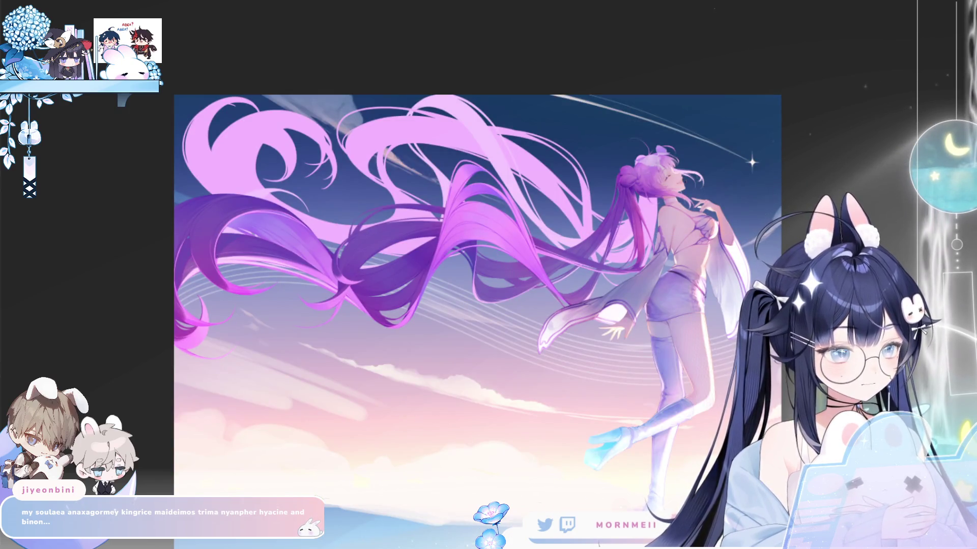
{"action": "key", "text": "ctrl+plus"}
{"action": "key", "text": "h"}
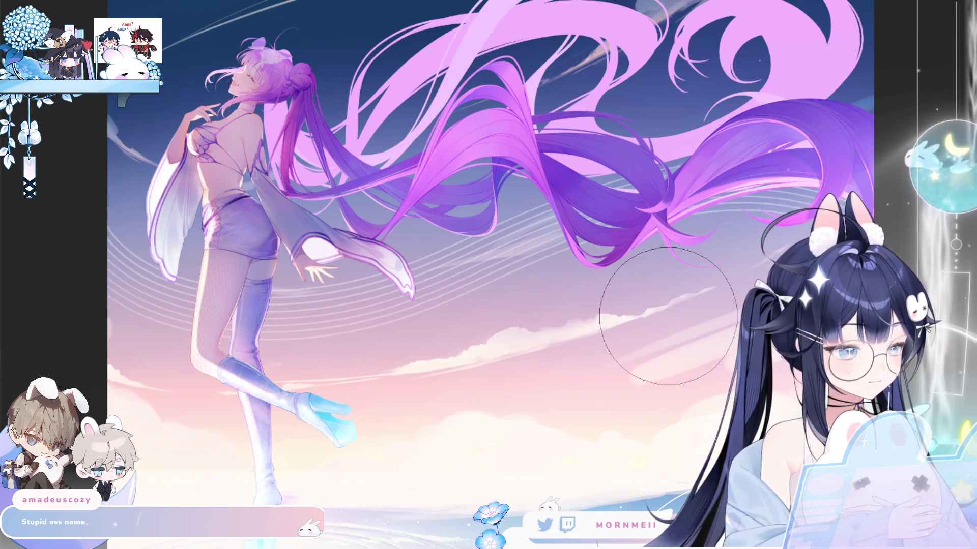
{"action": "key", "text": "h"}
{"action": "key", "text": "h"}
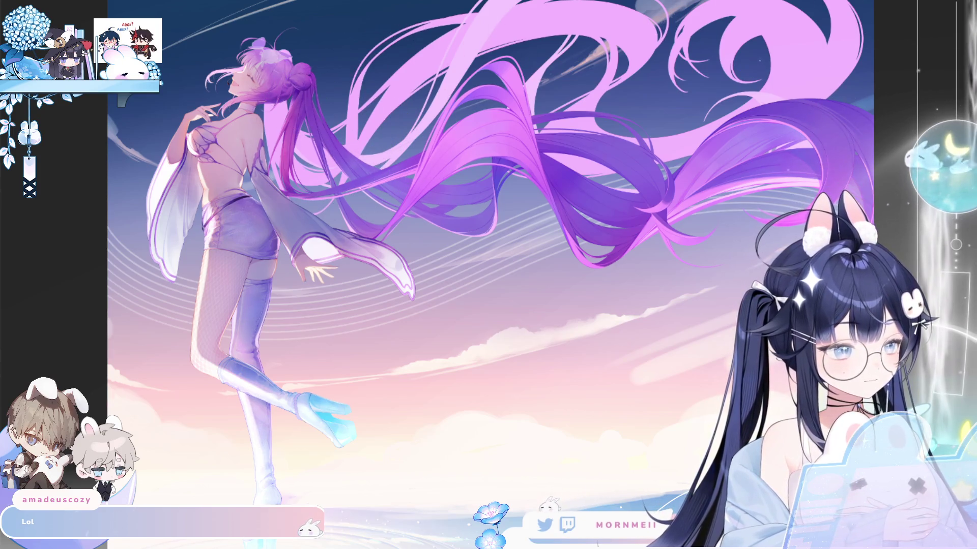
{"action": "key", "text": "m"}
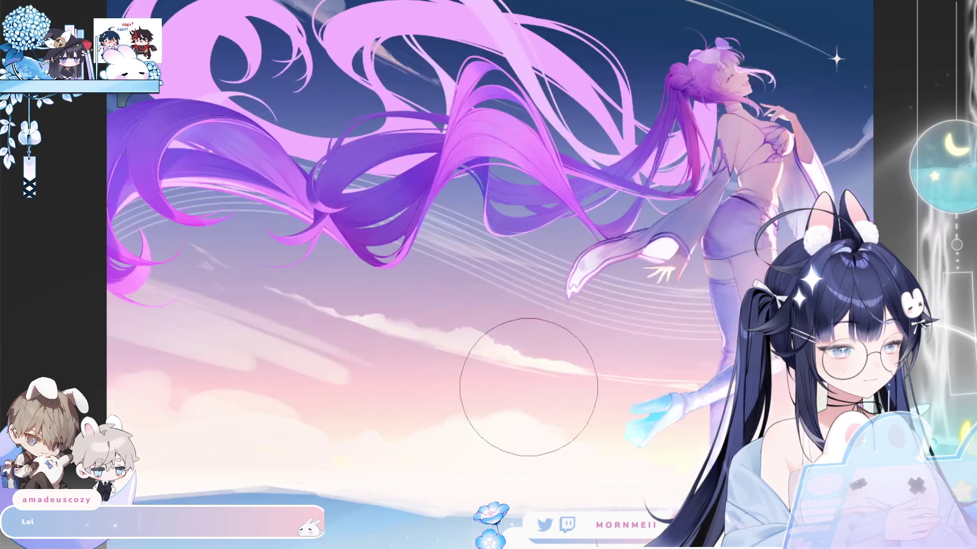
{"action": "key", "text": "m"}
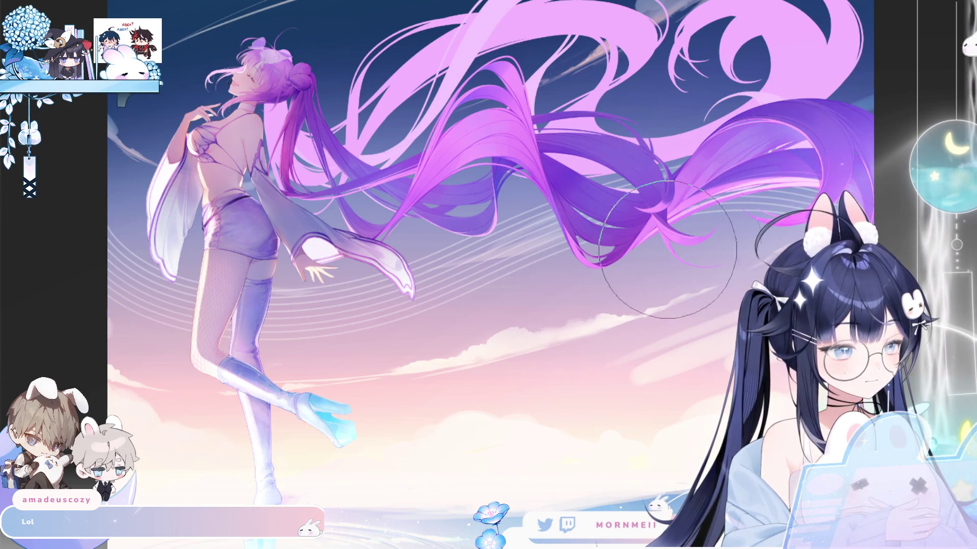
{"action": "key", "text": "m"}
{"action": "key", "text": "m"}
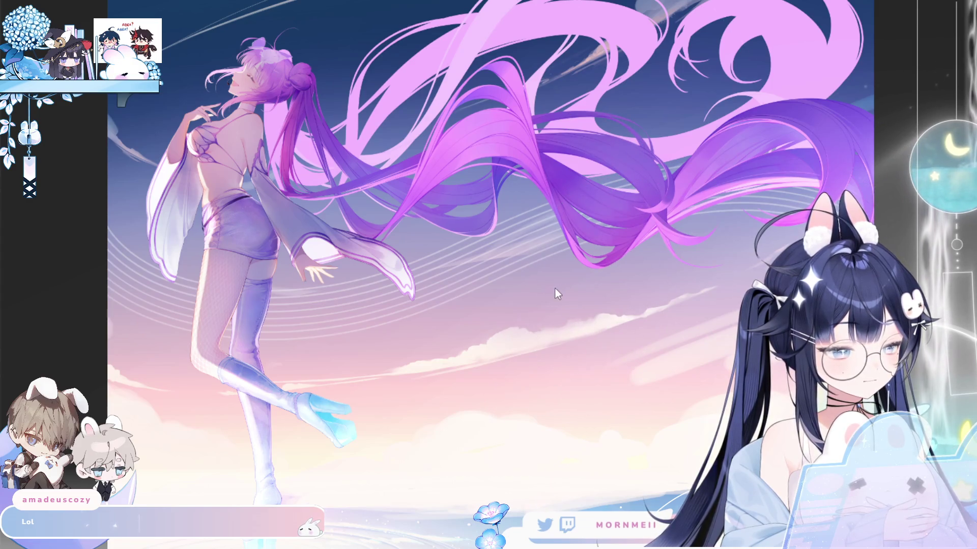
{"action": "key", "text": "m"}
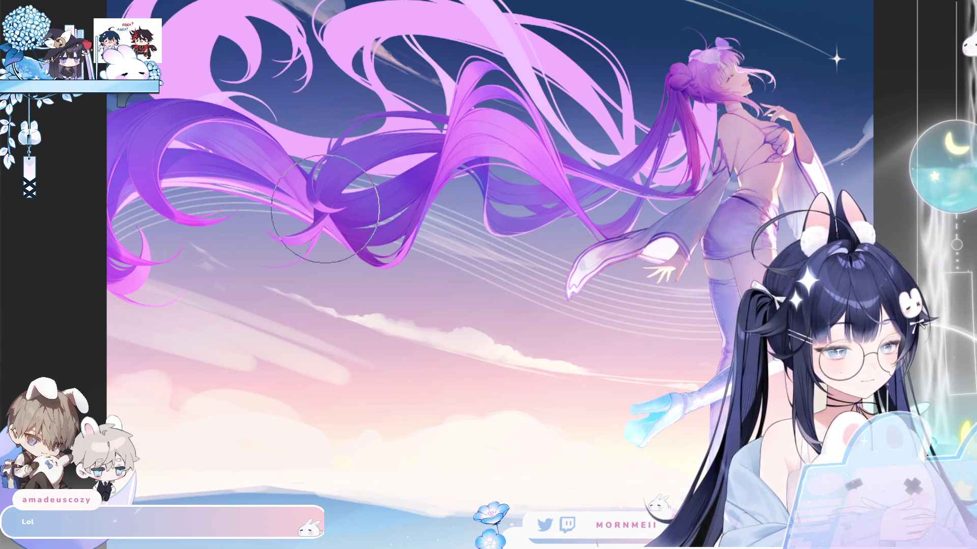
{"action": "key", "text": "m"}
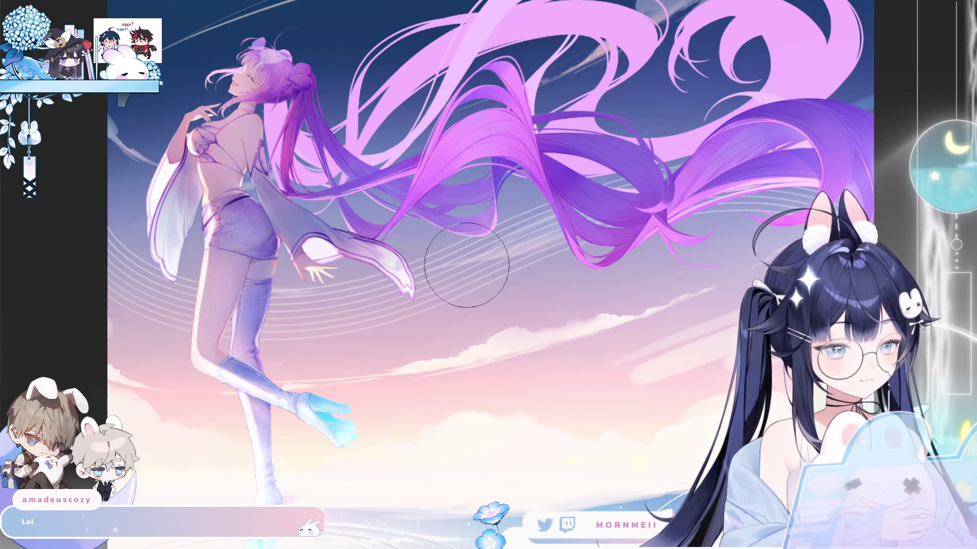
{"action": "key", "text": "m"}
{"action": "key", "text": "m"}
{"action": "key", "text": "ctrl+minus"}
{"action": "key", "text": "m"}
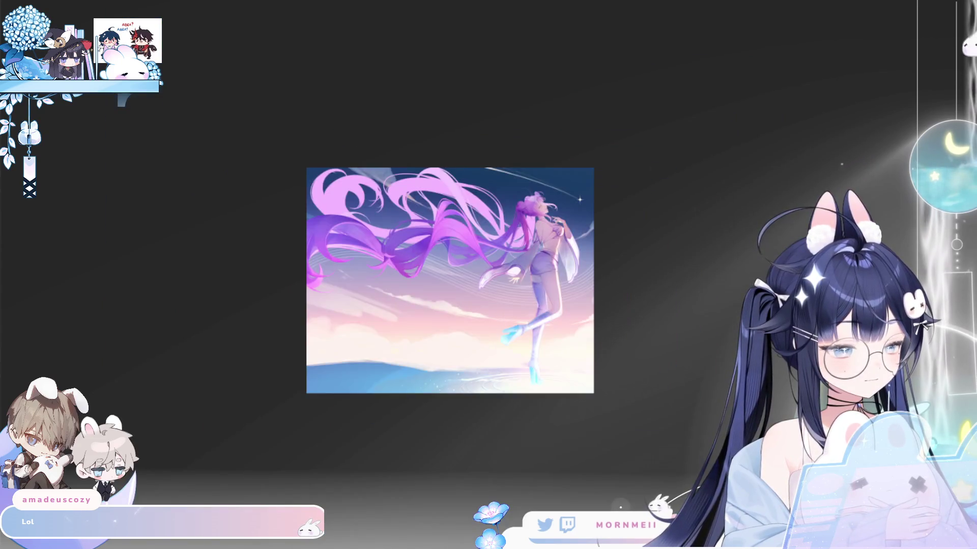
Restore normal orientation and zoom in closely on the hair bun
{"action": "key", "text": "m"}
{"action": "key", "text": "ctrl+plus"}
{"action": "key", "text": "m"}
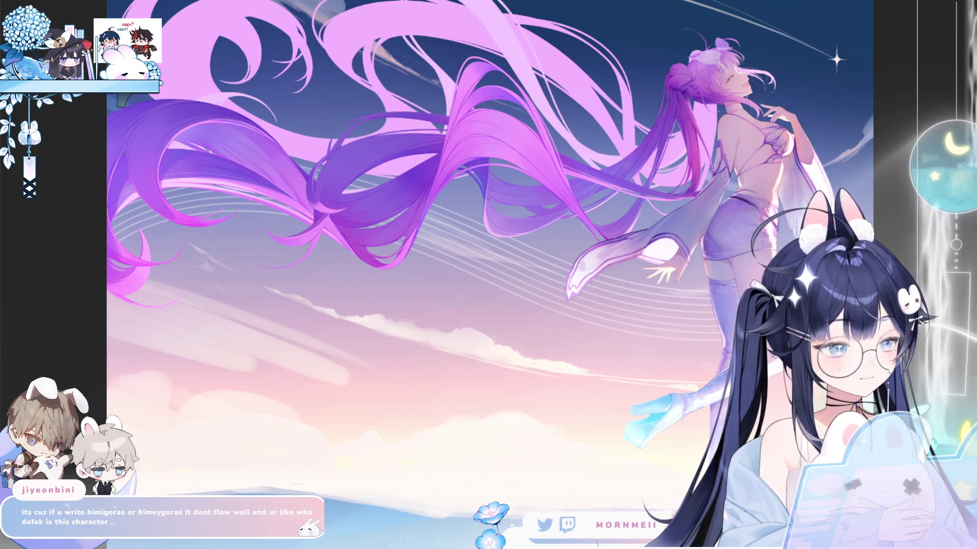
{"action": "key", "text": "m"}
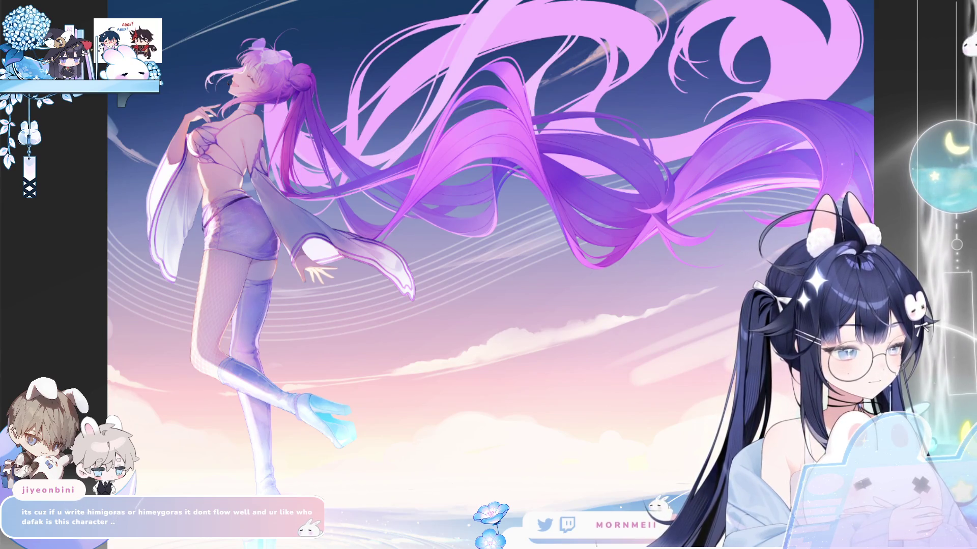
{"action": "left_click", "coordinate": [307, 51]}
{"action": "left_click", "coordinate": [307, 51]}
{"action": "left_click", "coordinate": [308, 51]}
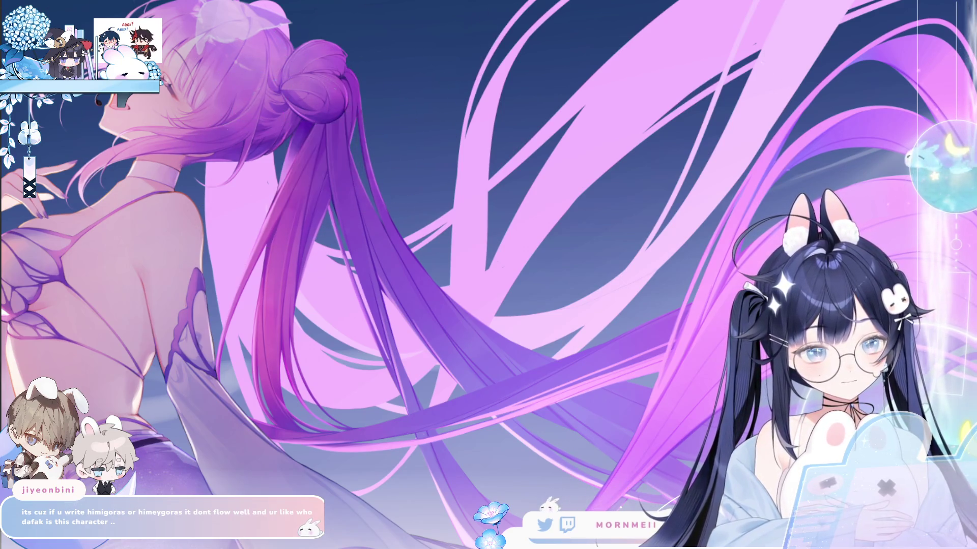
Check the head mirrored, then fit the whole canvas in the window
{"action": "key", "text": "m"}
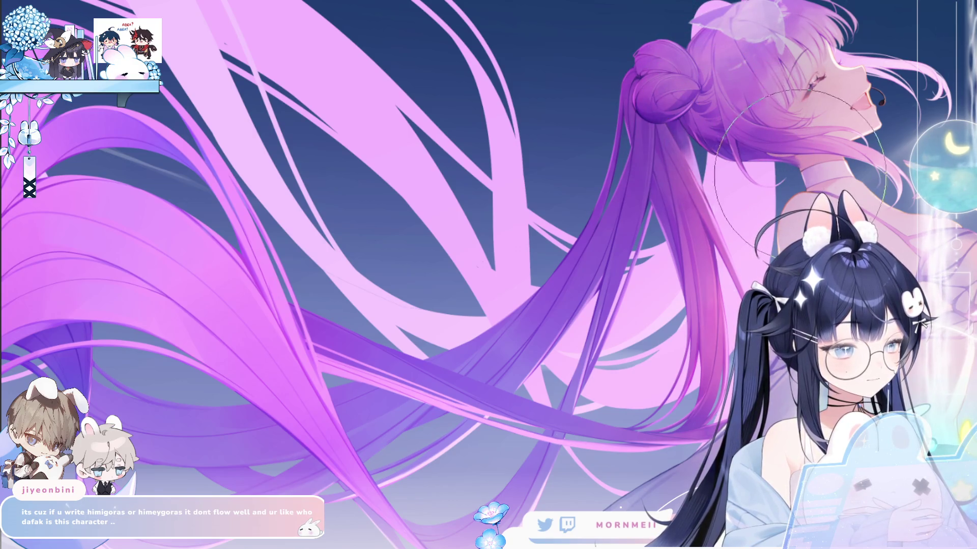
{"action": "key", "text": "m"}
{"action": "key", "text": "m"}
{"action": "key", "text": "2"}
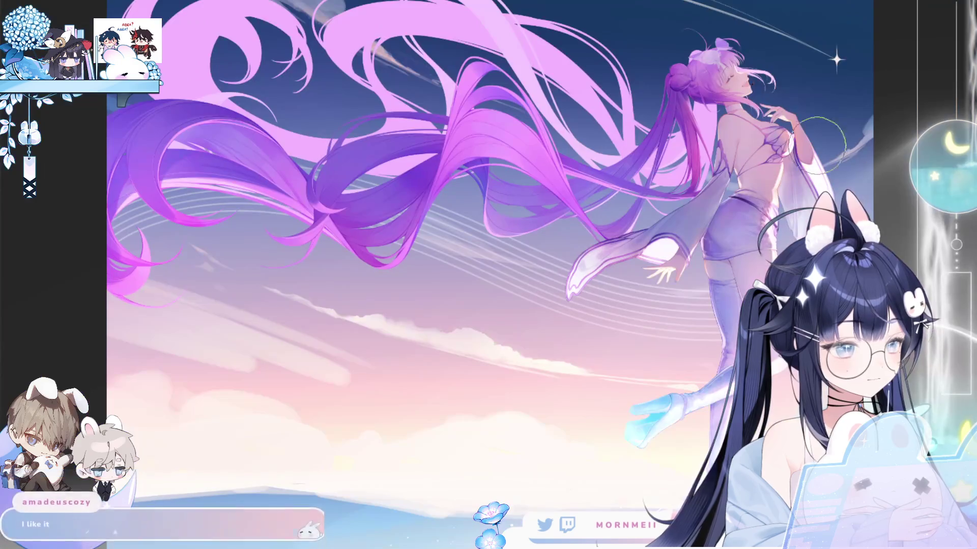
{"action": "key", "text": "m"}
{"action": "key", "text": "m"}
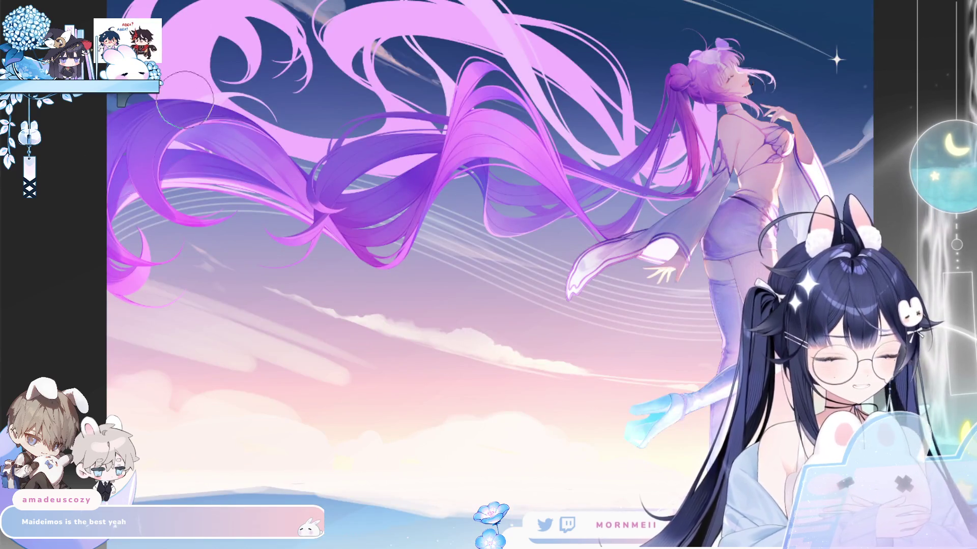
Zoom, pan and flip the view, undoing and redoing to compare darker versus brighter figure shading
{"action": "scroll", "coordinate": [232, 120], "scroll_direction": "down", "scroll_amount": 5}
{"action": "scroll", "coordinate": [246, 87], "scroll_direction": "down", "scroll_amount": 1}
{"action": "key", "text": "m"}
{"action": "key", "text": "m"}
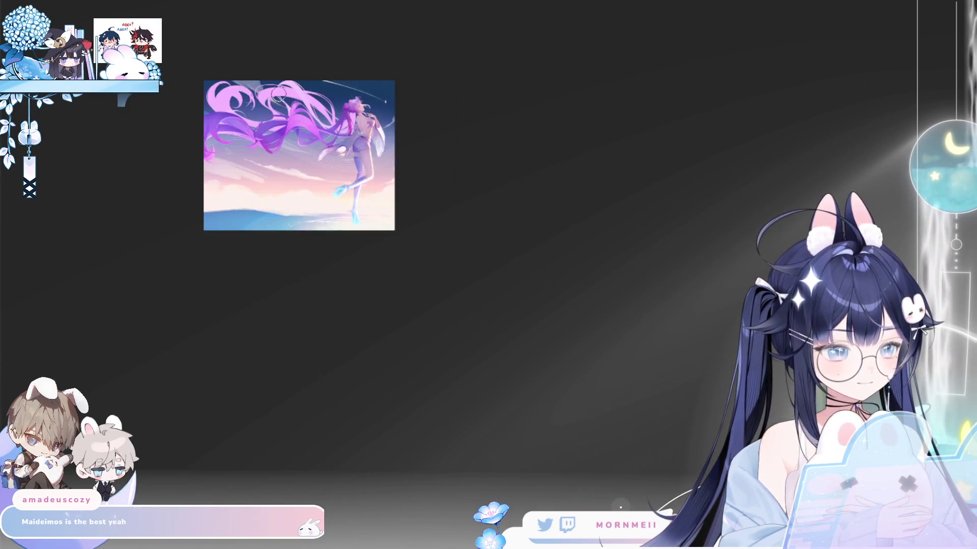
{"action": "scroll", "coordinate": [214, 122], "scroll_direction": "up", "scroll_amount": 6}
{"action": "left_click_drag", "start_coordinate": [436, 283], "coordinate": [474, 246]}
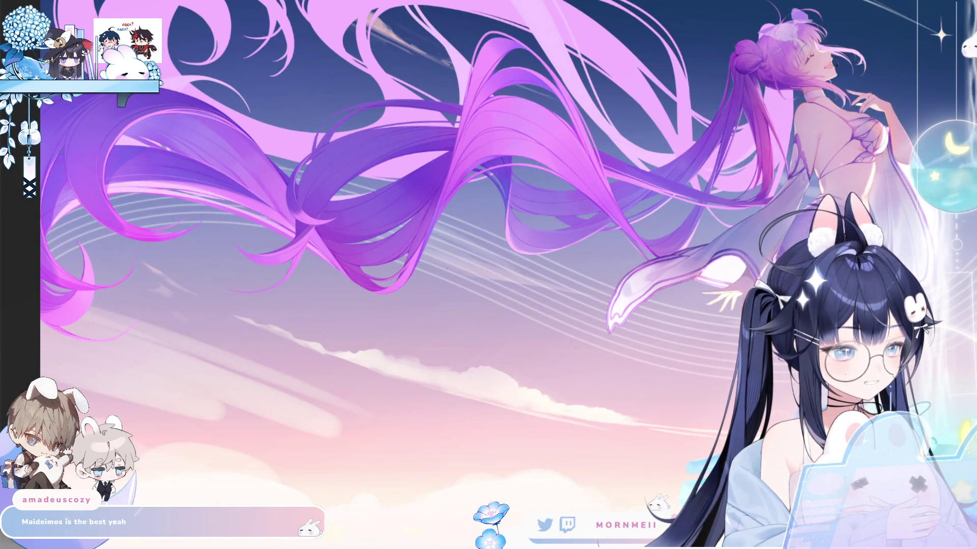
{"action": "key", "text": "m"}
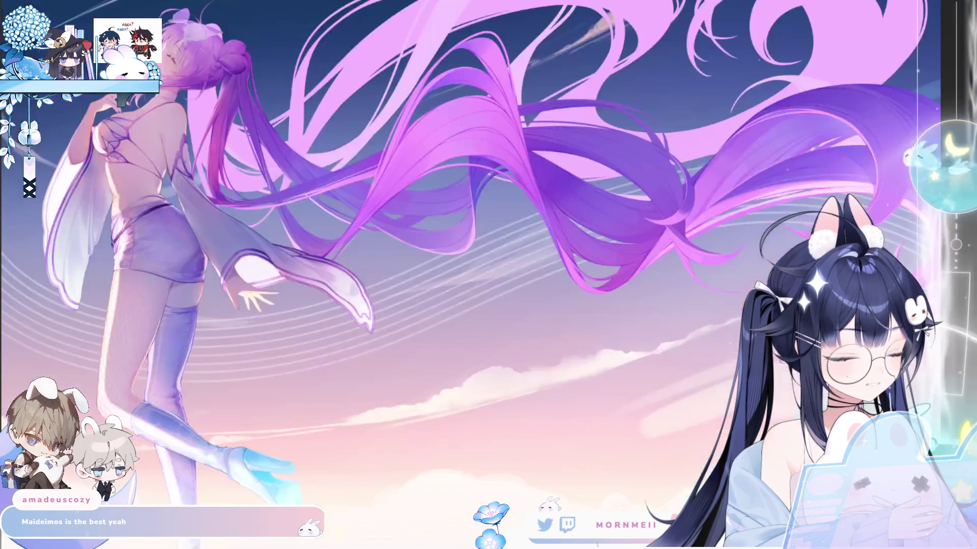
{"action": "key", "text": "ctrl+z"}
{"action": "key", "text": "ctrl+shift+z"}
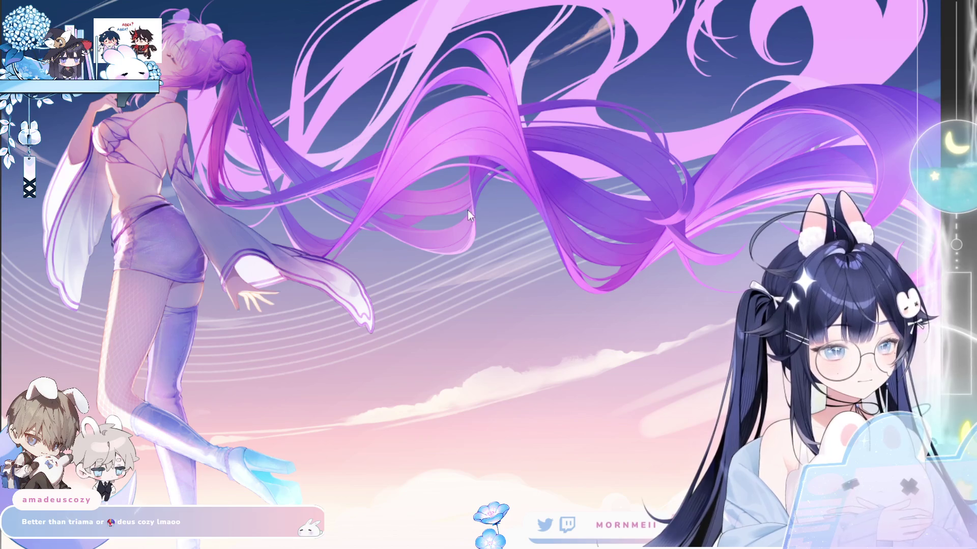
Enlarge the brush, then toggle mirroring while zooming out and back in on the illustration
{"action": "key", "text": "bracketright"}
{"action": "key", "text": "bracketright"}
{"action": "key", "text": "bracketright"}
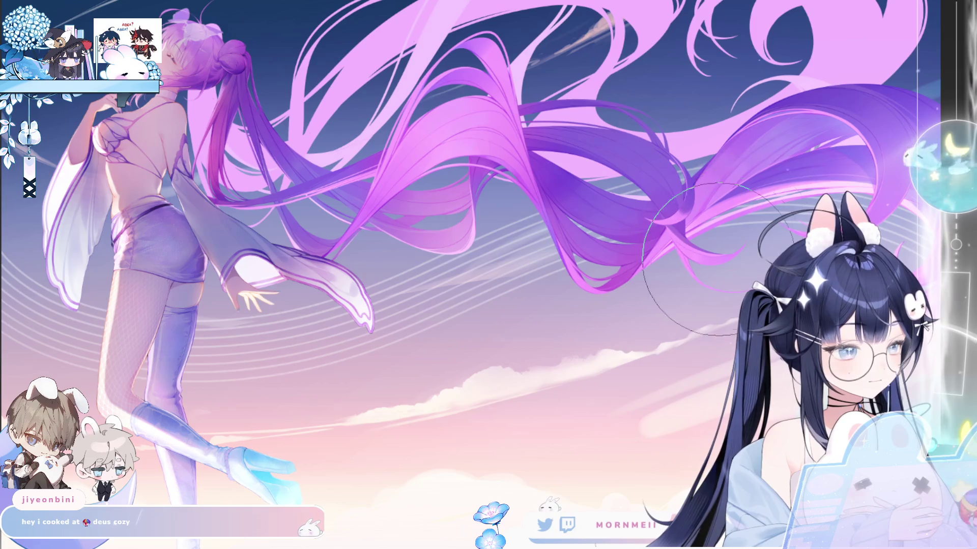
{"action": "key", "text": "m"}
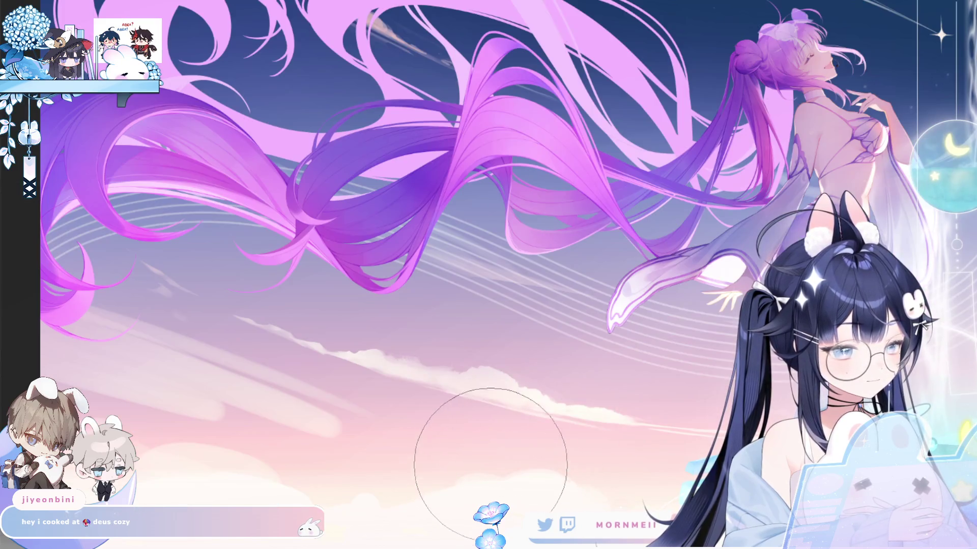
{"action": "key", "text": "m"}
{"action": "scroll", "coordinate": [510, 331], "scroll_direction": "down", "scroll_amount": 5}
{"action": "scroll", "coordinate": [510, 331], "scroll_direction": "up", "scroll_amount": 3}
{"action": "key", "text": "m"}
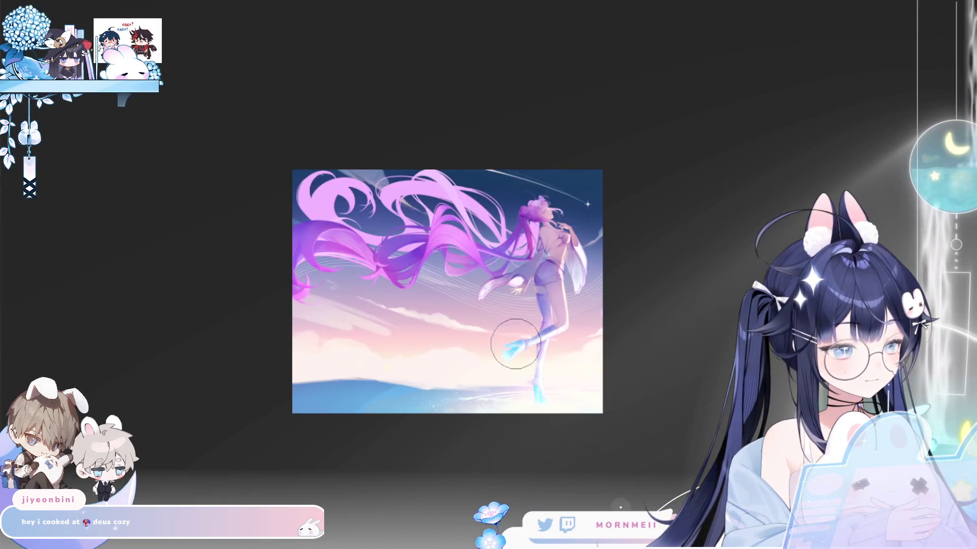
{"action": "key", "text": "m"}
{"action": "scroll", "coordinate": [533, 291], "scroll_direction": "up", "scroll_amount": 3}
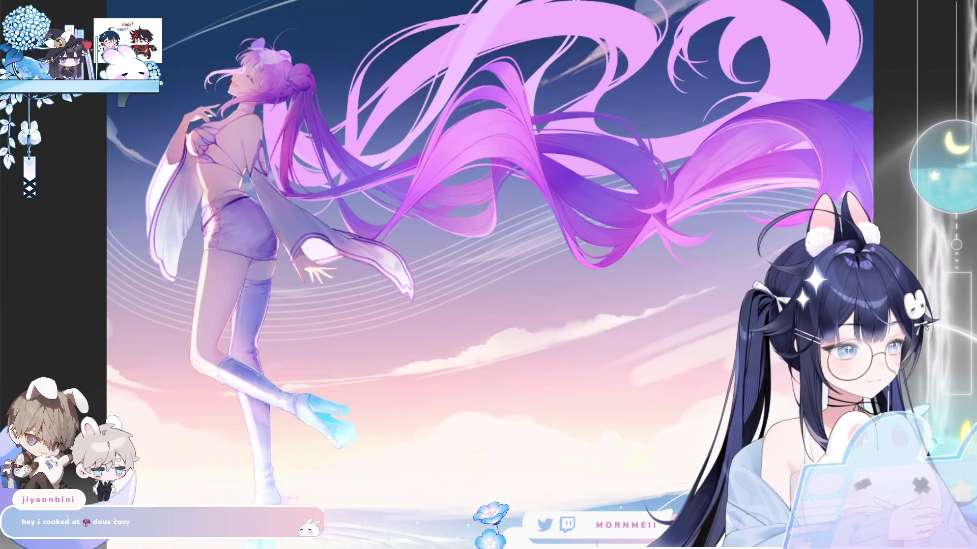
Bring up the grey circle-sketch canvas holding the pasted witch sniper image
{"action": "key", "text": "m"}
{"action": "key", "text": "m"}
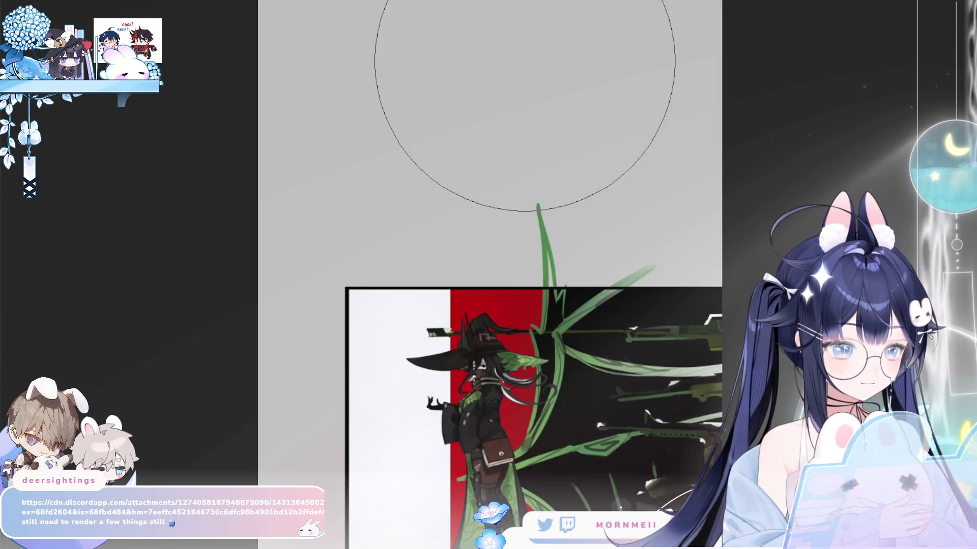
{"action": "scroll", "coordinate": [459, 70], "scroll_direction": "down", "scroll_amount": 2}
Shrink the witch sniper artwork layer to about half size and commit the transform
{"action": "key", "text": "ctrl+t"}
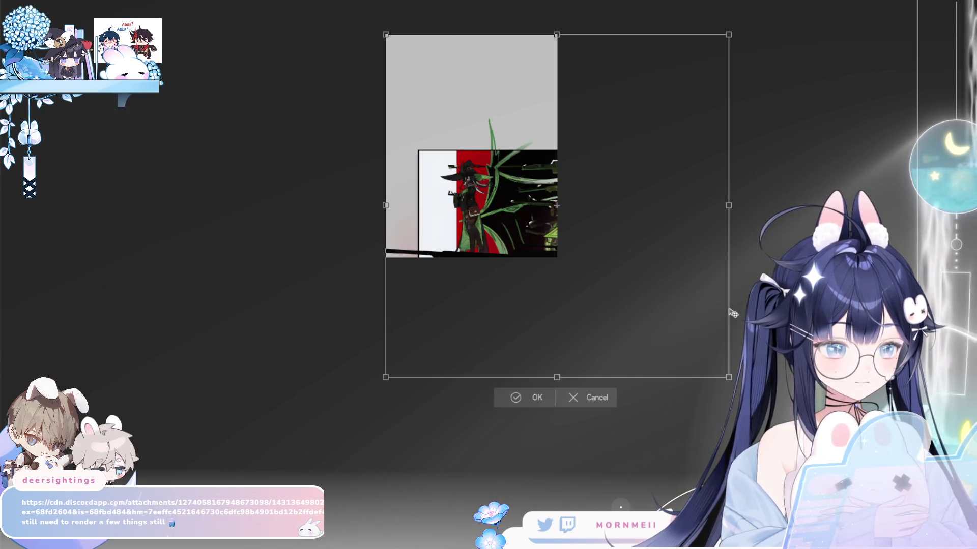
{"action": "mouse_move", "coordinate": [728, 377]}
{"action": "left_mouse_down"}
{"action": "mouse_move", "coordinate": [553, 202]}
{"action": "mouse_move", "coordinate": [529, 205]}
{"action": "left_mouse_up"}
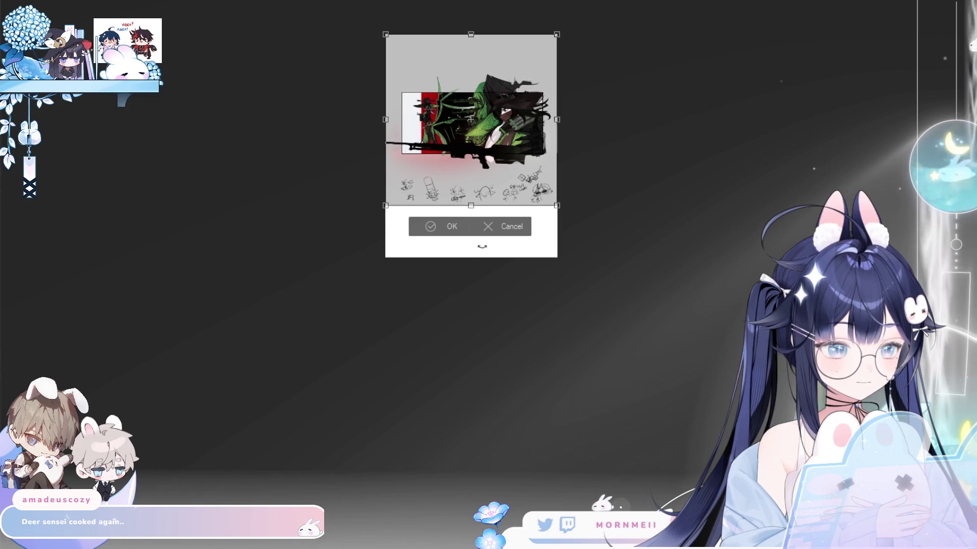
{"action": "left_click", "coordinate": [453, 229]}
{"action": "scroll", "coordinate": [496, 92], "scroll_direction": "up", "scroll_amount": 5}
{"action": "scroll", "coordinate": [504, 152], "scroll_direction": "up", "scroll_amount": 3}
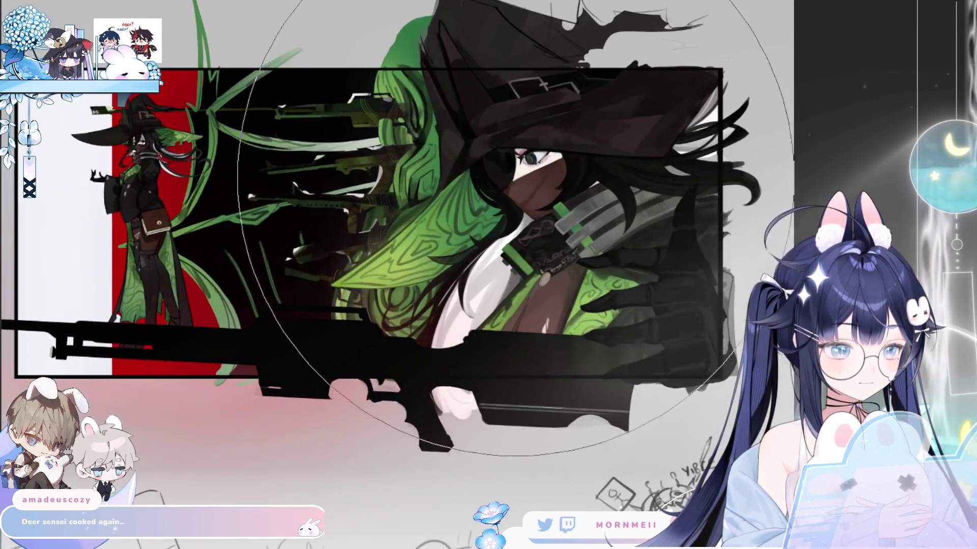
{"action": "scroll", "coordinate": [503, 153], "scroll_direction": "up", "scroll_amount": 3}
{"action": "mouse_move", "coordinate": [405, 267]}
{"action": "left_mouse_down"}
{"action": "mouse_move", "coordinate": [487, 297]}
{"action": "mouse_move", "coordinate": [611, 271]}
{"action": "left_mouse_up"}
{"action": "scroll", "coordinate": [611, 270], "scroll_direction": "down", "scroll_amount": 2}
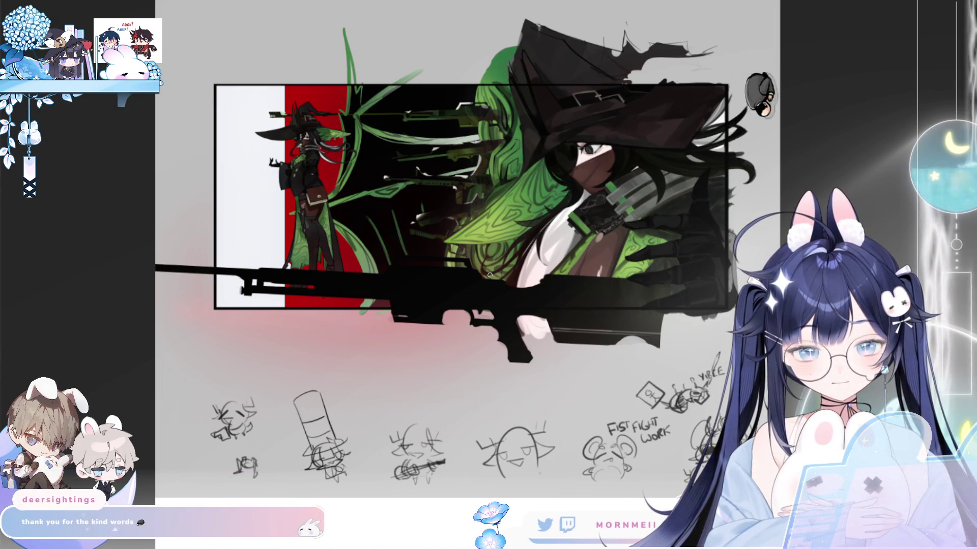
{"action": "left_click_drag", "start_coordinate": [248, 344], "coordinate": [246, 361]}
Undo the stray stroke and hand-letter the artist's @ handle in dark blue under the rifle
{"action": "key", "text": "ctrl+z"}
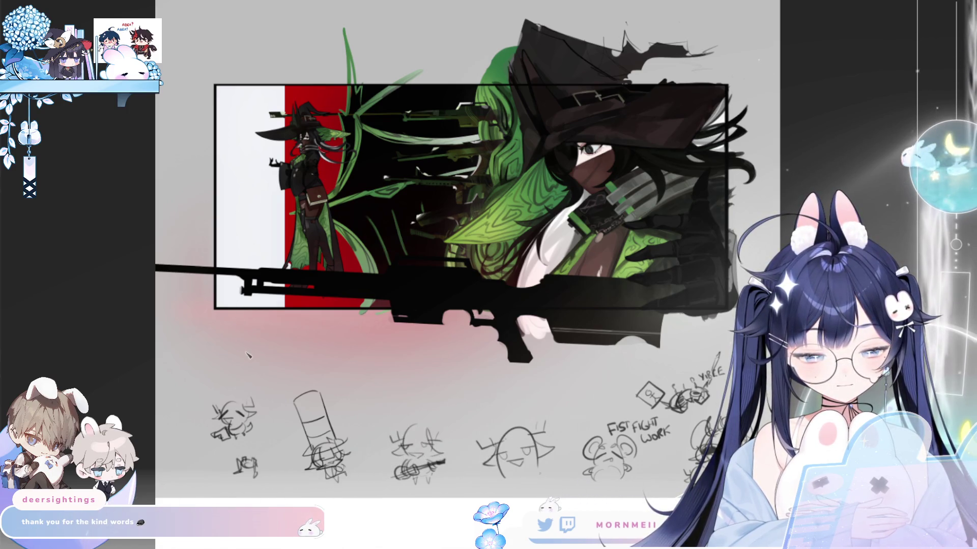
{"action": "mouse_move", "coordinate": [245, 348]}
{"action": "left_mouse_down"}
{"action": "mouse_move", "coordinate": [260, 362]}
{"action": "mouse_move", "coordinate": [281, 348]}
{"action": "left_mouse_up"}
{"action": "mouse_move", "coordinate": [281, 343]}
{"action": "left_mouse_down"}
{"action": "mouse_move", "coordinate": [307, 350]}
{"action": "mouse_move", "coordinate": [326, 329]}
{"action": "left_mouse_up"}
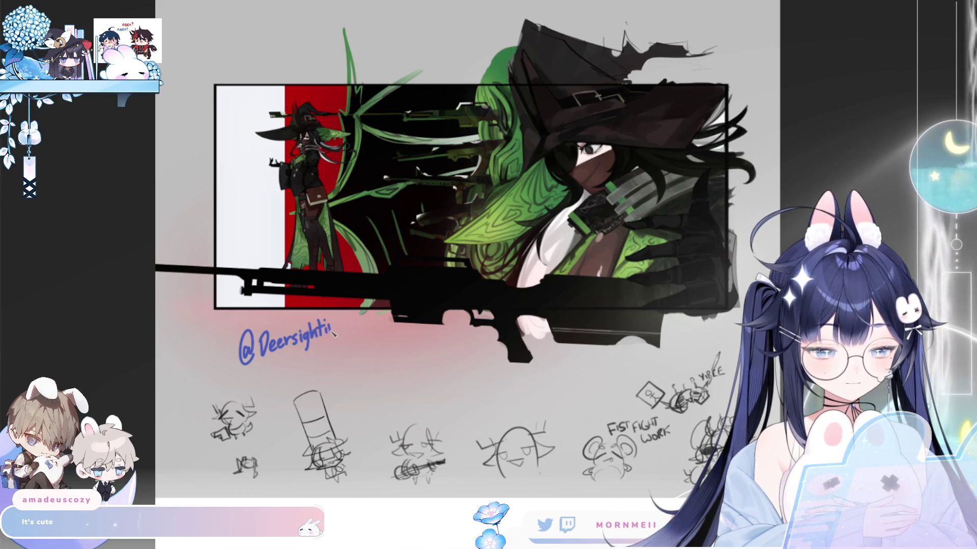
{"action": "mouse_move", "coordinate": [330, 337]}
{"action": "left_mouse_down"}
{"action": "mouse_move", "coordinate": [339, 342]}
{"action": "mouse_move", "coordinate": [344, 331]}
{"action": "left_mouse_up"}
{"action": "key", "text": "ctrl+z"}
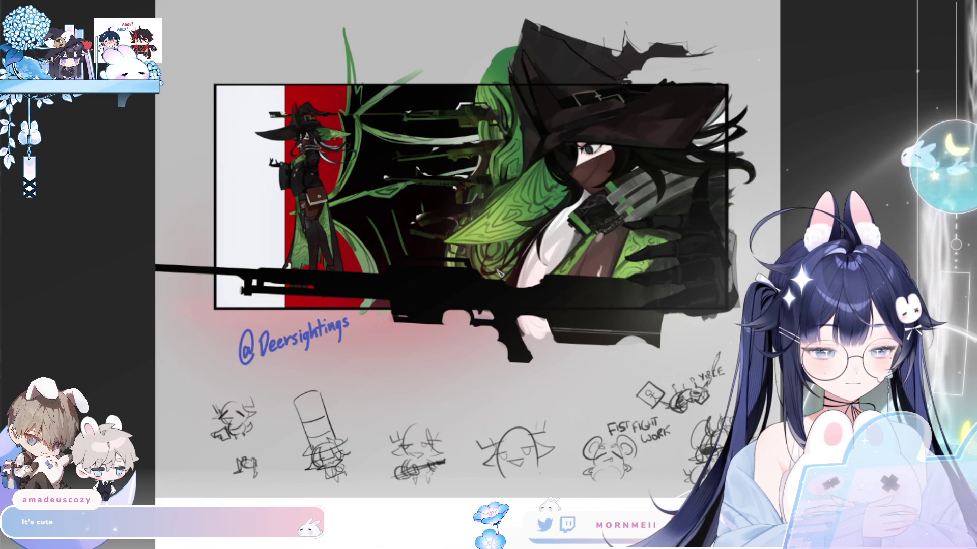
{"action": "scroll", "coordinate": [436, 355], "scroll_direction": "up", "scroll_amount": 3}
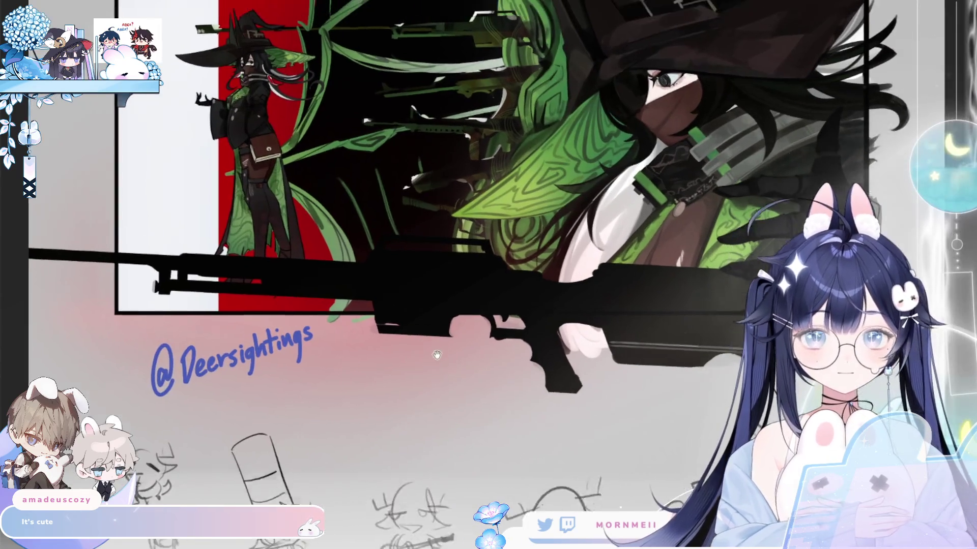
{"action": "scroll", "coordinate": [436, 355], "scroll_direction": "down", "scroll_amount": 2}
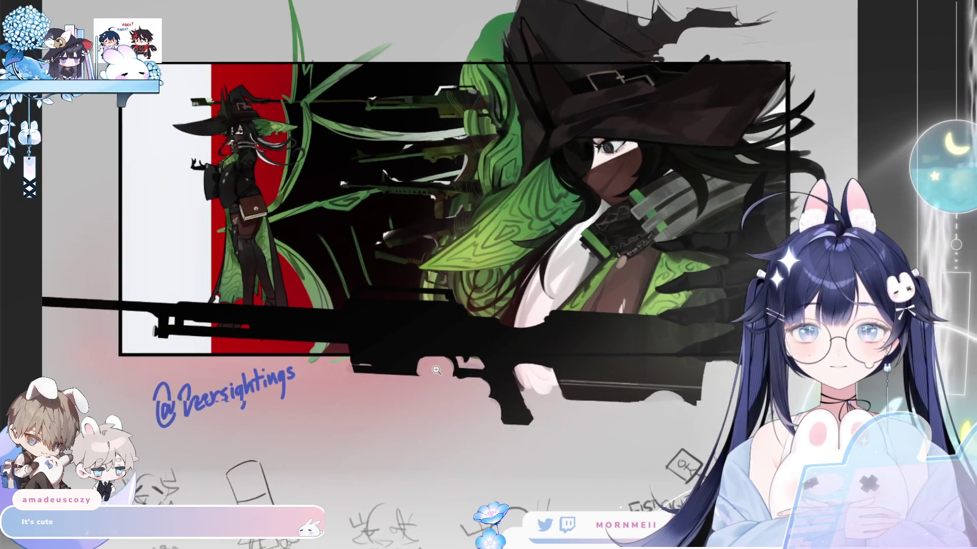
{"action": "scroll", "coordinate": [437, 370], "scroll_direction": "up", "scroll_amount": 1}
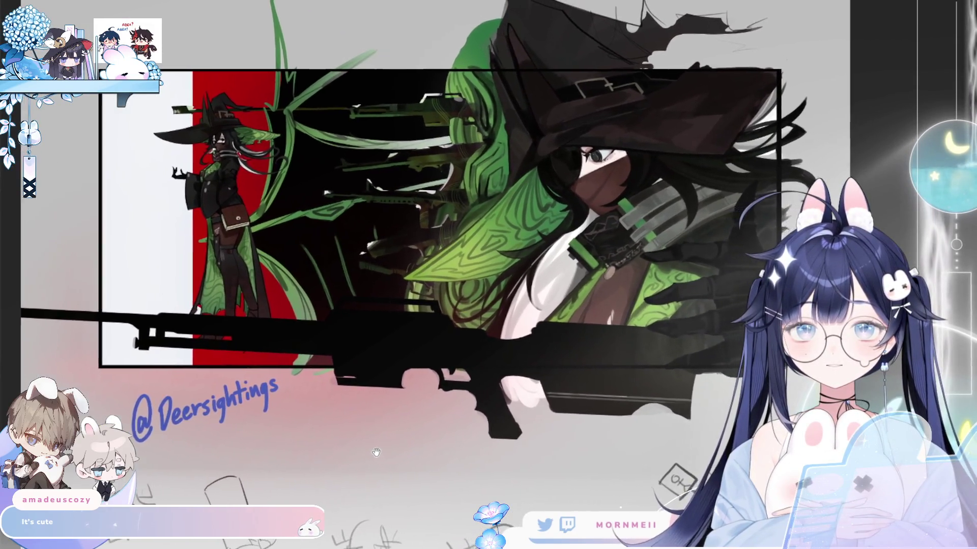
{"action": "left_click_drag", "start_coordinate": [386, 448], "coordinate": [379, 449]}
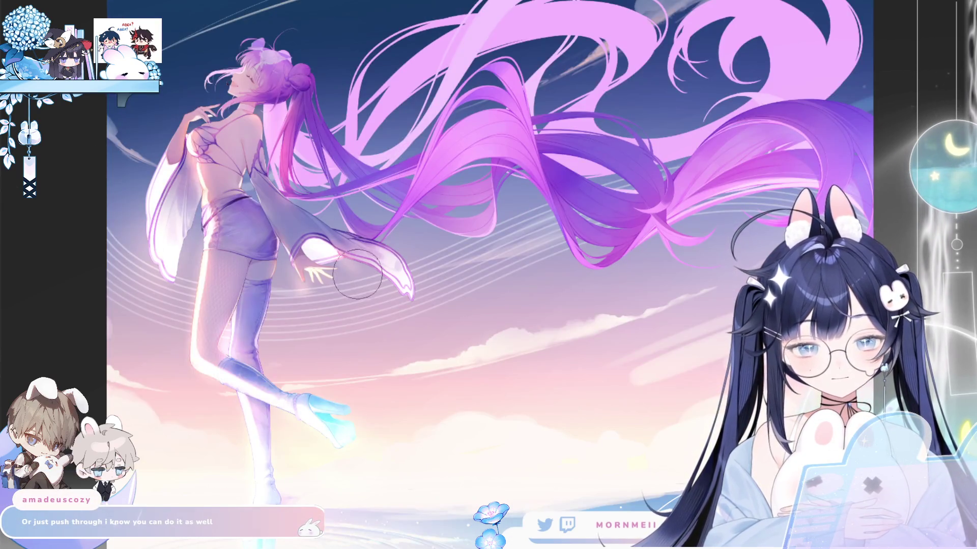
Enlarge the brush and paint a bright white glow along the sleeve cuff toward the palm
{"action": "key", "text": "bracketright"}
{"action": "key", "text": "bracketright"}
{"action": "key", "text": "bracketright"}
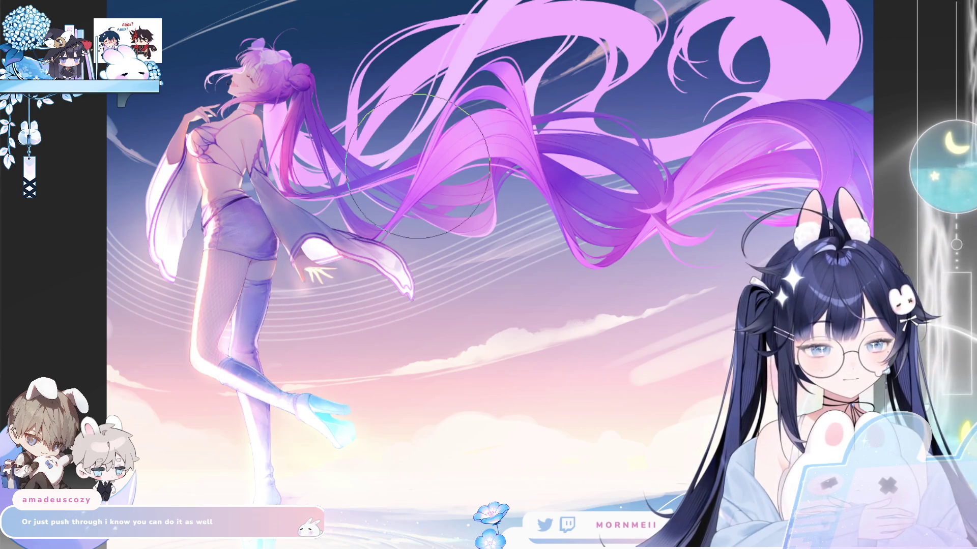
{"action": "key", "text": "bracketright"}
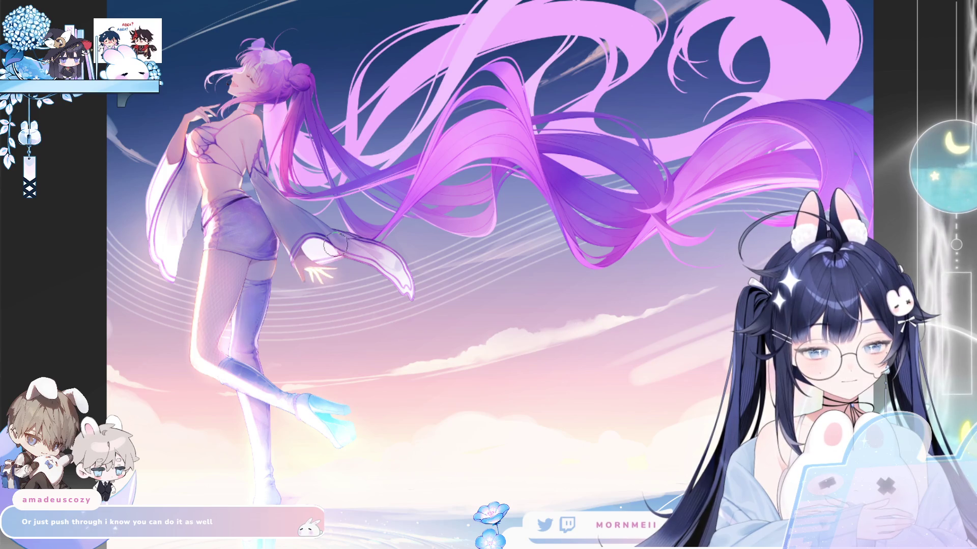
{"action": "mouse_move", "coordinate": [308, 253]}
{"action": "left_mouse_down"}
{"action": "mouse_move", "coordinate": [336, 252]}
{"action": "mouse_move", "coordinate": [404, 286]}
{"action": "left_mouse_up"}
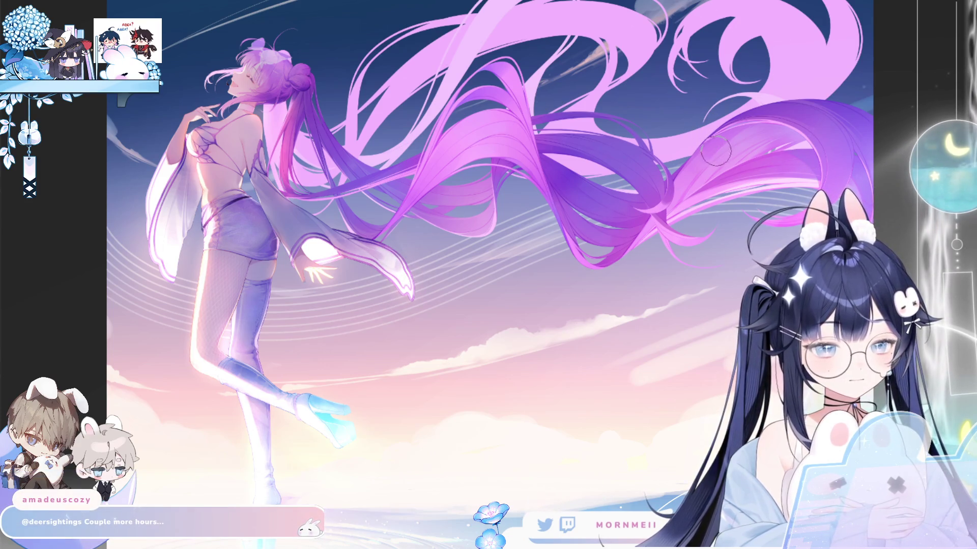
{"action": "key", "text": "h"}
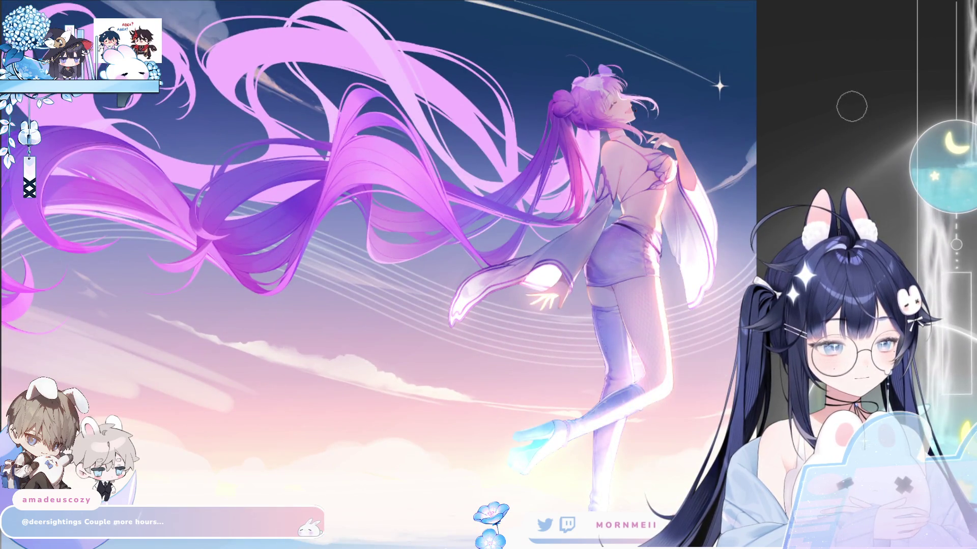
{"action": "key", "text": "h"}
{"action": "key", "text": "h"}
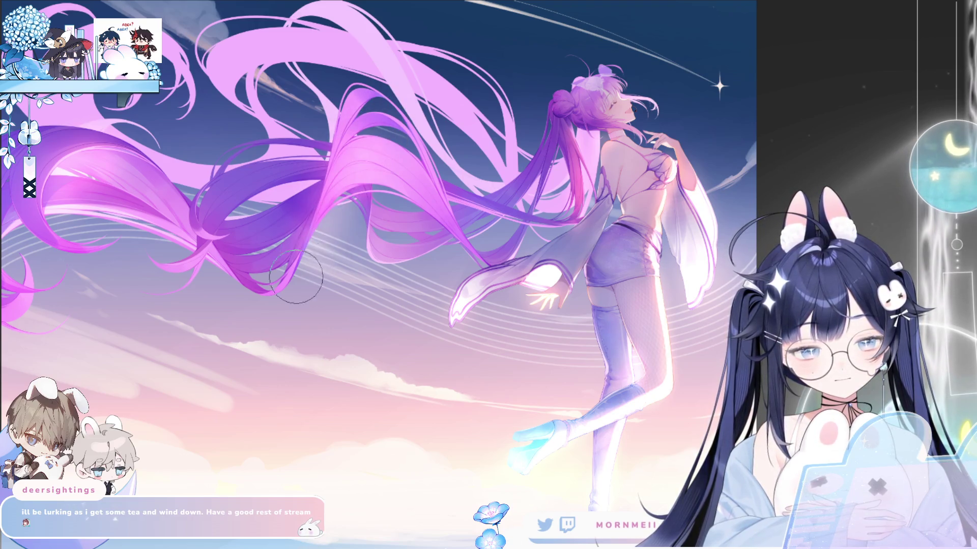
{"action": "key", "text": "h"}
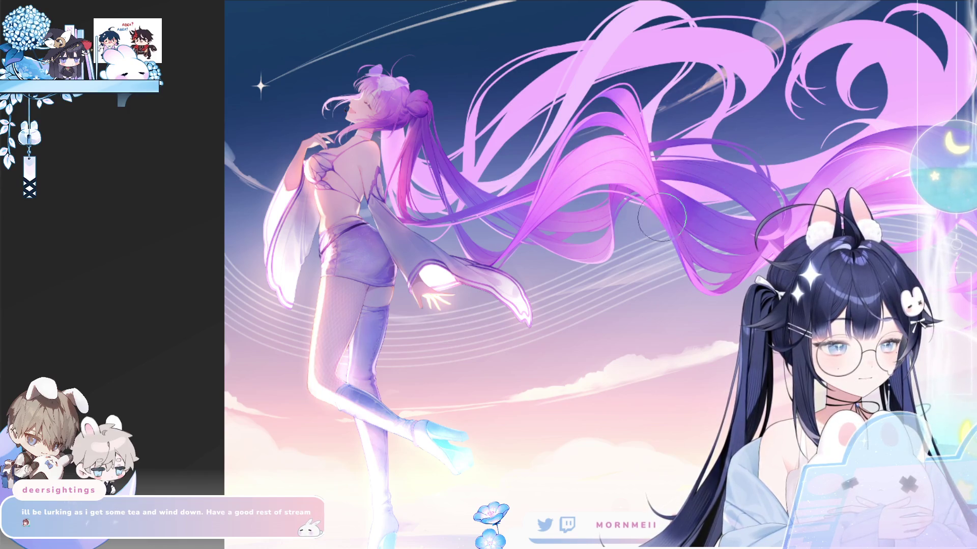
{"action": "left_click_drag", "start_coordinate": [735, 283], "coordinate": [678, 261]}
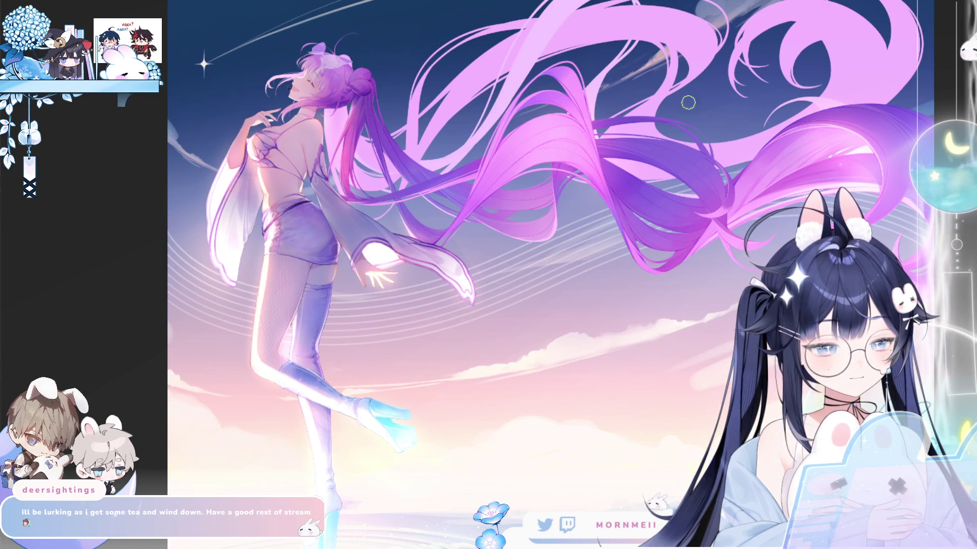
{"action": "scroll", "coordinate": [688, 103], "scroll_direction": "right", "scroll_amount": 3}
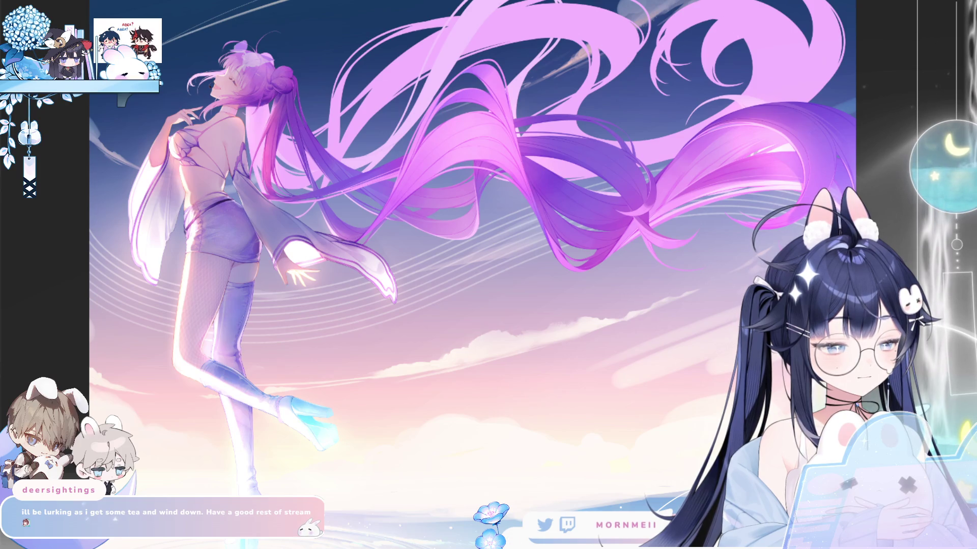
{"action": "key", "text": "h"}
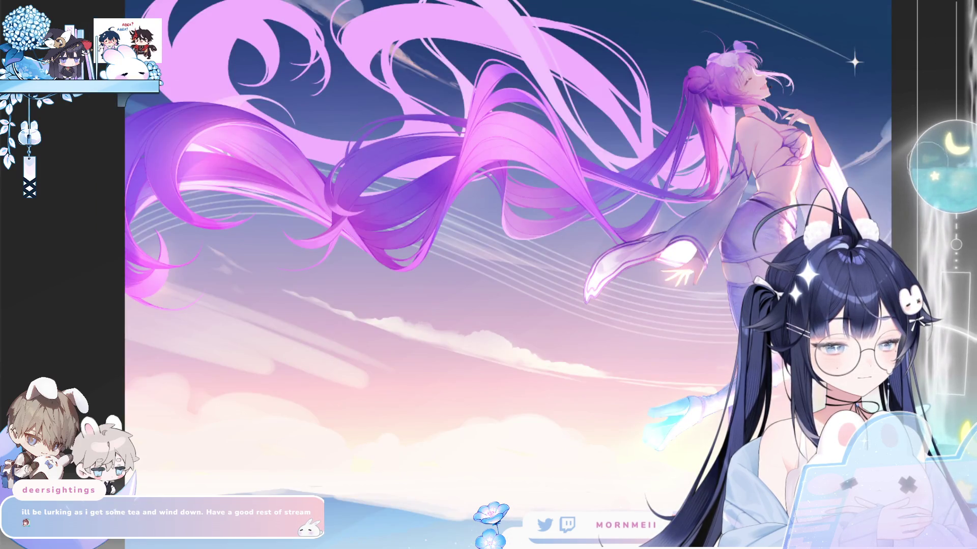
{"action": "key", "text": "h"}
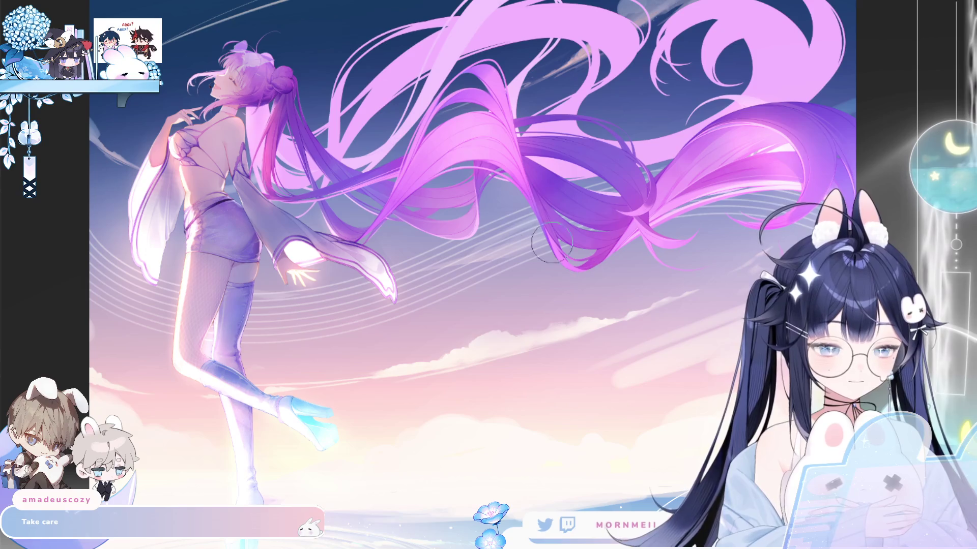
{"action": "scroll", "coordinate": [338, 121], "scroll_direction": "down", "scroll_amount": 5}
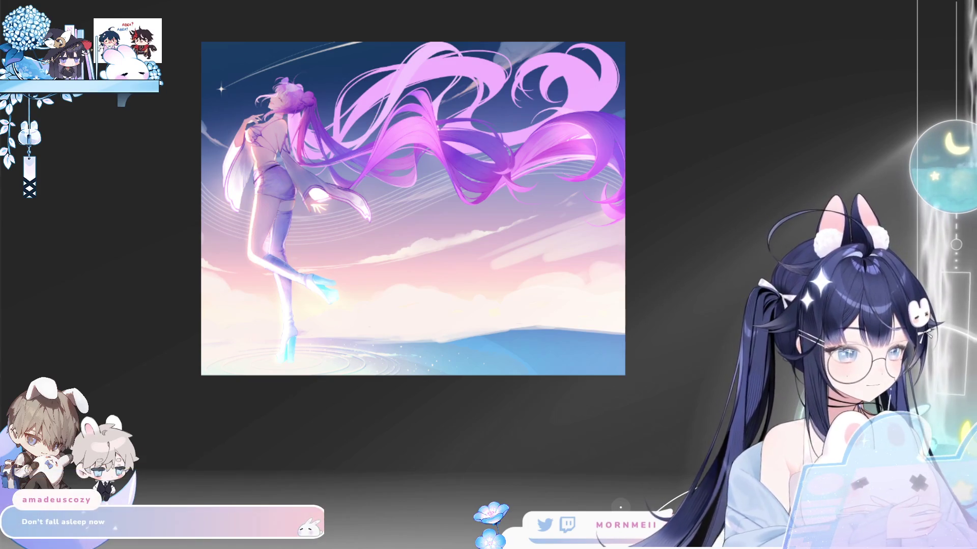
Draw a thin blue guide curve across the upper hair, flipping the view to compare
{"action": "left_click_drag", "start_coordinate": [305, 162], "coordinate": [600, 102]}
{"action": "key", "text": "h"}
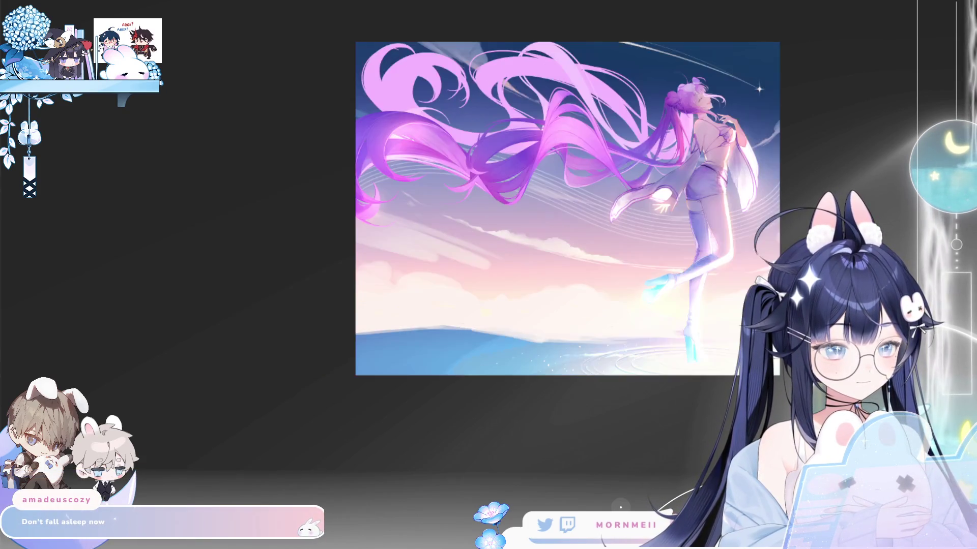
{"action": "key", "text": "h"}
{"action": "key", "text": "h"}
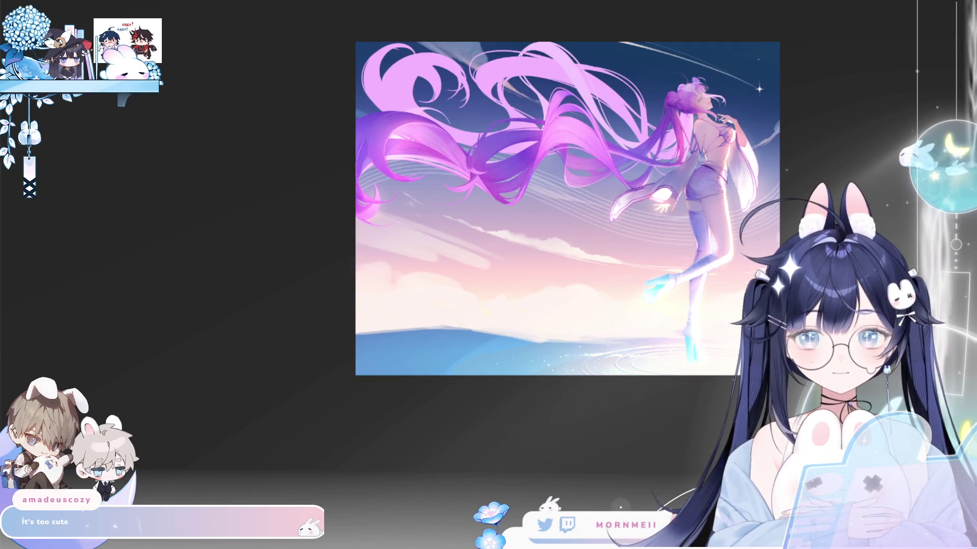
{"action": "left_click", "coordinate": [579, 231]}
{"action": "scroll", "coordinate": [310, 300], "scroll_direction": "up", "scroll_amount": 1}
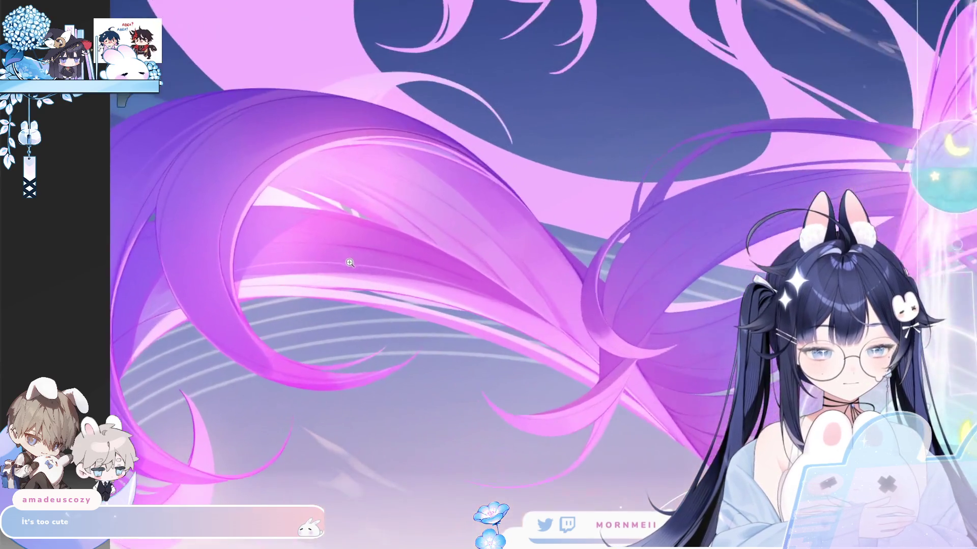
{"action": "scroll", "coordinate": [310, 300], "scroll_direction": "down", "scroll_amount": 4}
{"action": "key", "text": "h"}
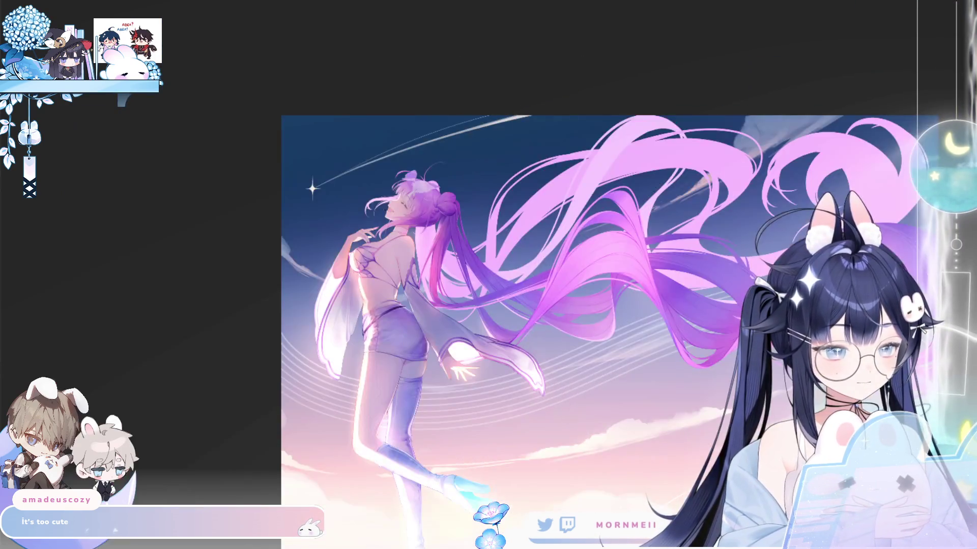
{"action": "key", "text": "h"}
{"action": "scroll", "coordinate": [370, 326], "scroll_direction": "down", "scroll_amount": 3}
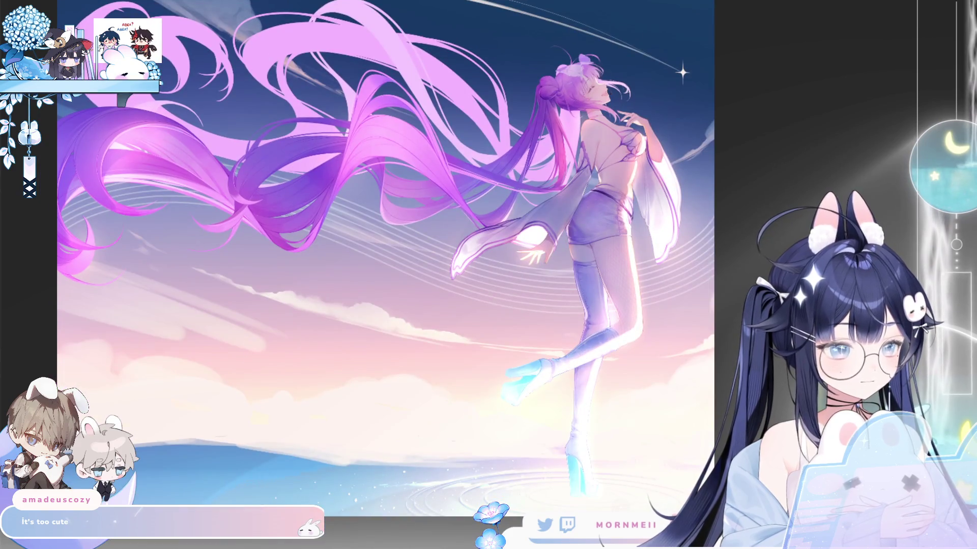
Inspect the hand and sleeve closely, then draw a long blue curve sweeping across the hair
{"action": "left_click_drag", "start_coordinate": [491, 271], "coordinate": [946, 42]}
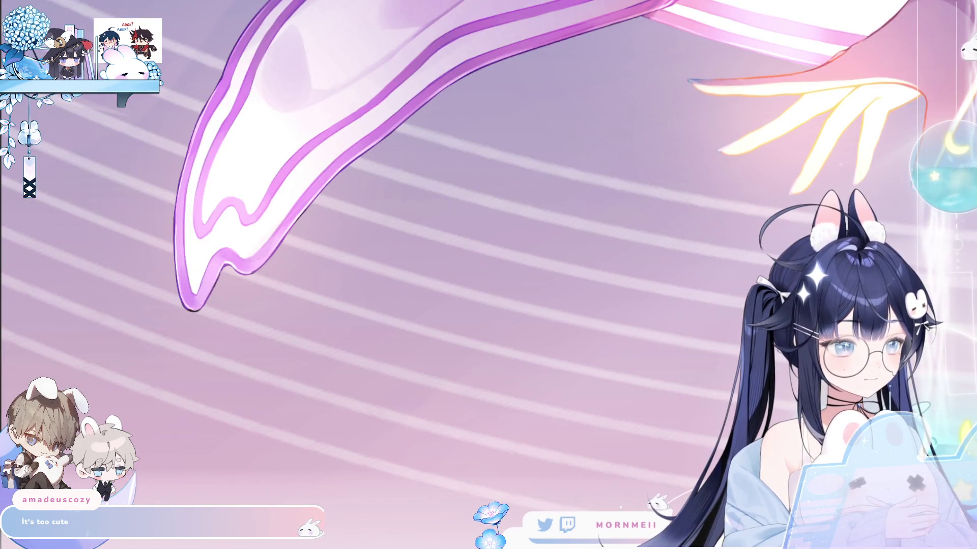
{"action": "scroll", "coordinate": [741, 190], "scroll_direction": "down", "scroll_amount": 5}
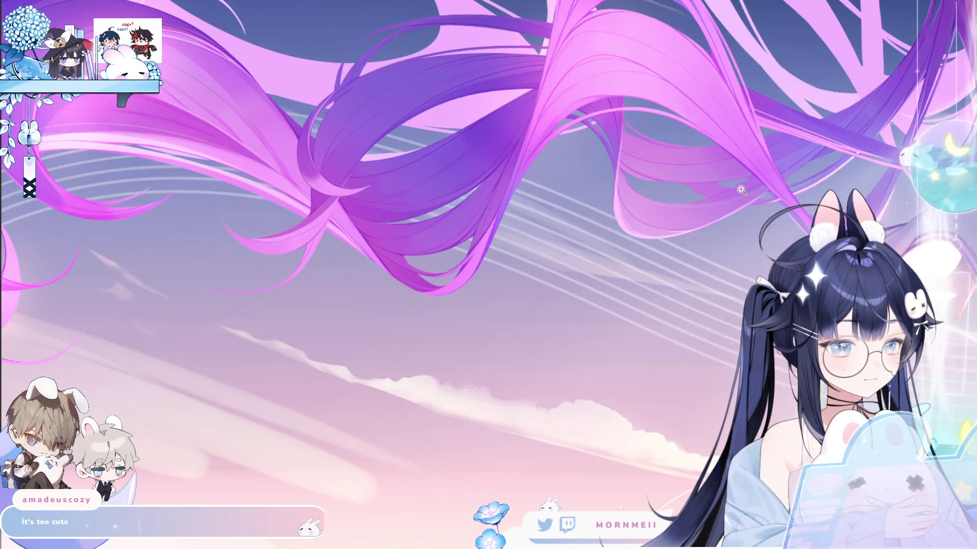
{"action": "scroll", "coordinate": [741, 190], "scroll_direction": "down", "scroll_amount": 5}
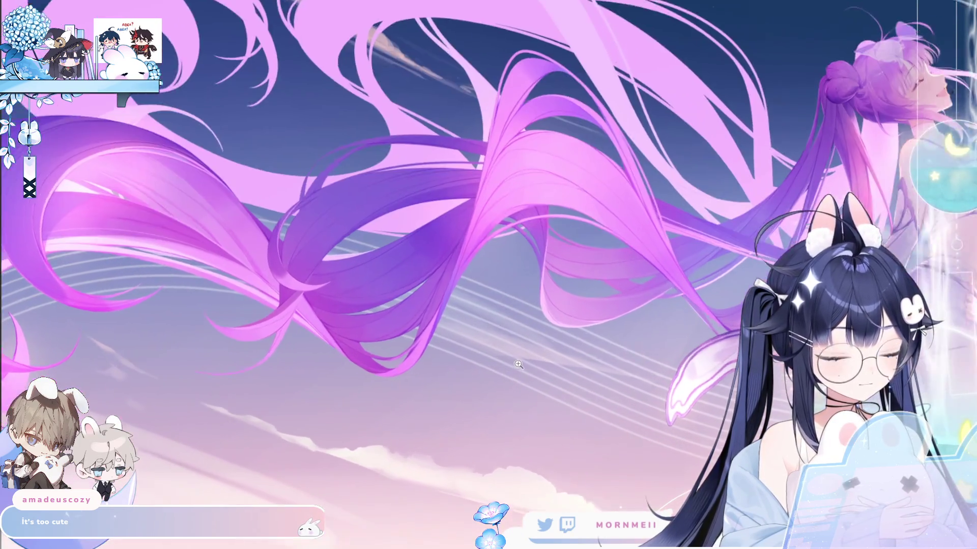
{"action": "scroll", "coordinate": [518, 364], "scroll_direction": "down", "scroll_amount": 3}
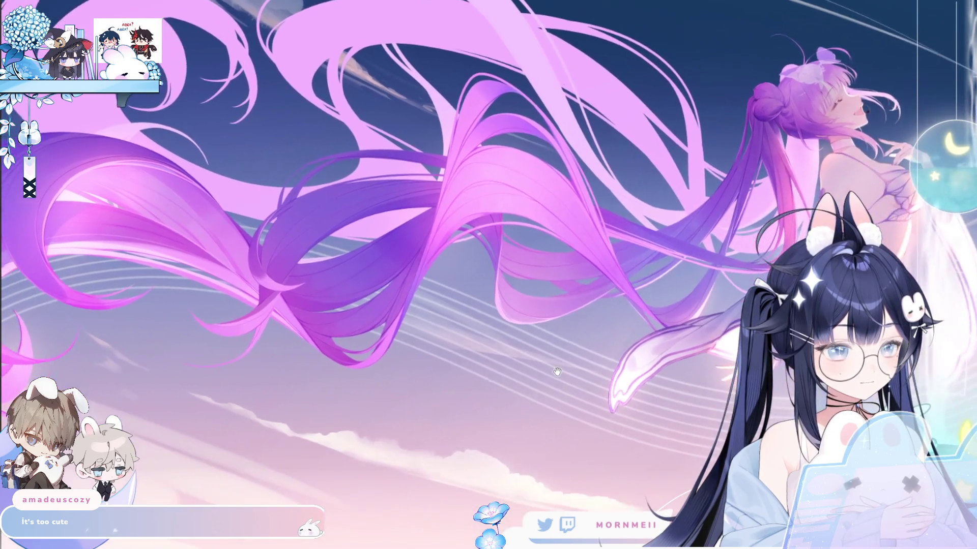
{"action": "scroll", "coordinate": [553, 359], "scroll_direction": "up", "scroll_amount": 1}
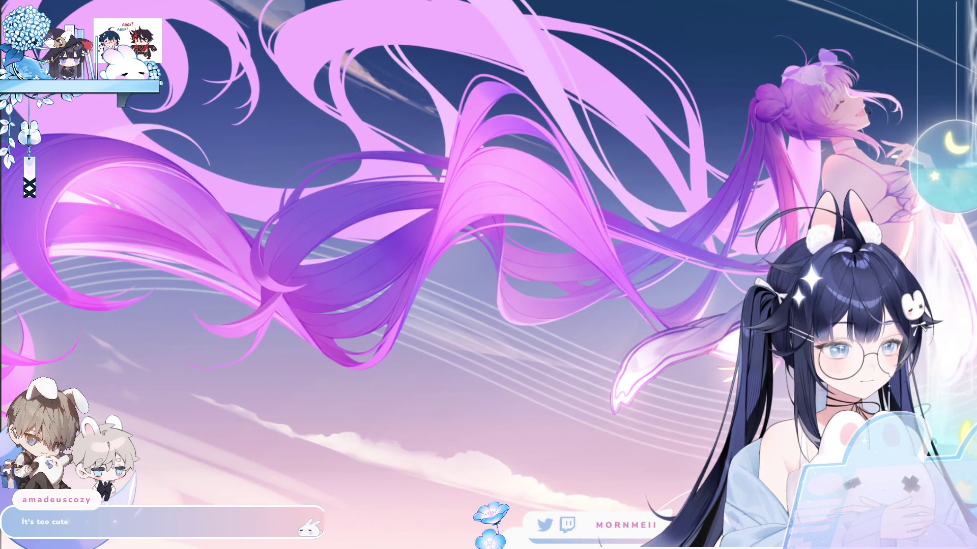
{"action": "scroll", "coordinate": [543, 337], "scroll_direction": "up", "scroll_amount": 2}
{"action": "scroll", "coordinate": [646, 324], "scroll_direction": "down", "scroll_amount": 5}
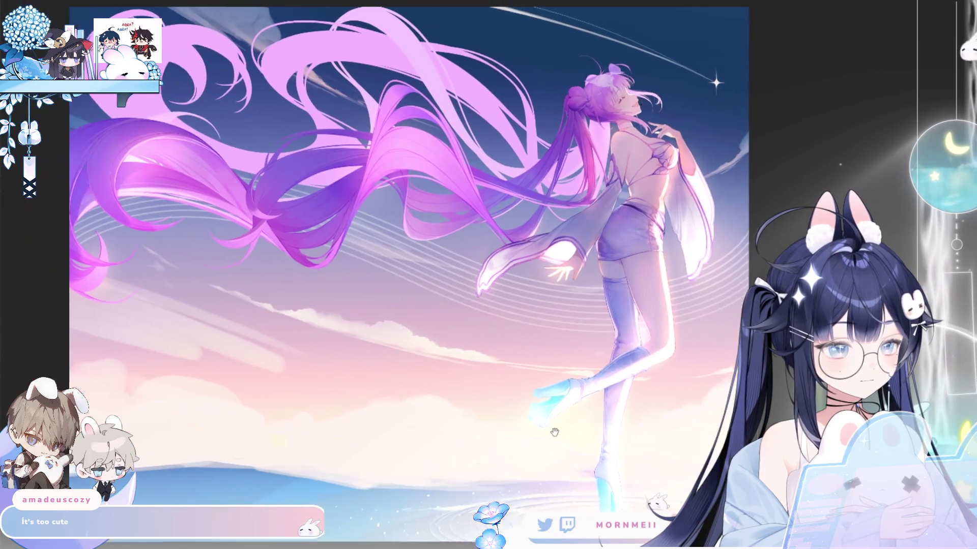
{"action": "key", "text": "h"}
{"action": "key", "text": "h"}
{"action": "scroll", "coordinate": [656, 117], "scroll_direction": "up", "scroll_amount": 4}
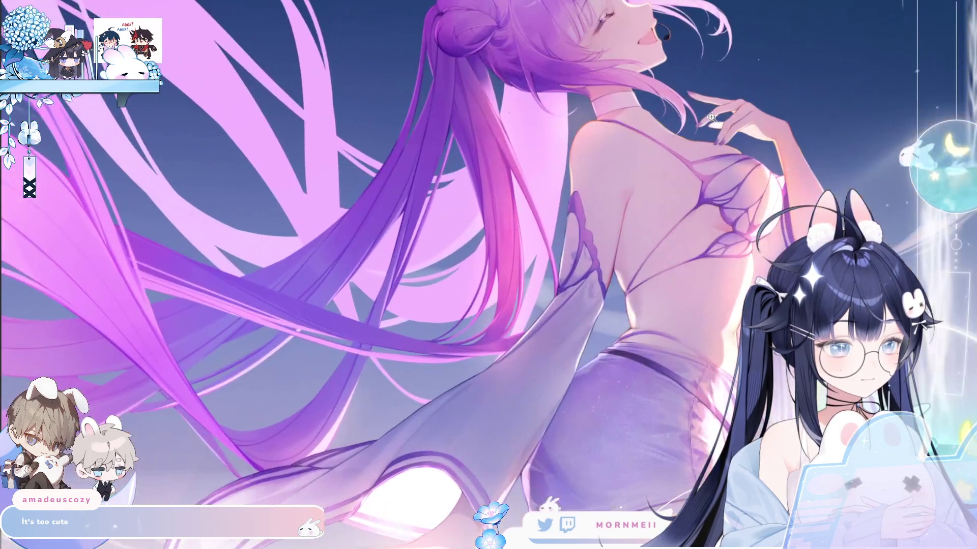
{"action": "key", "text": "h"}
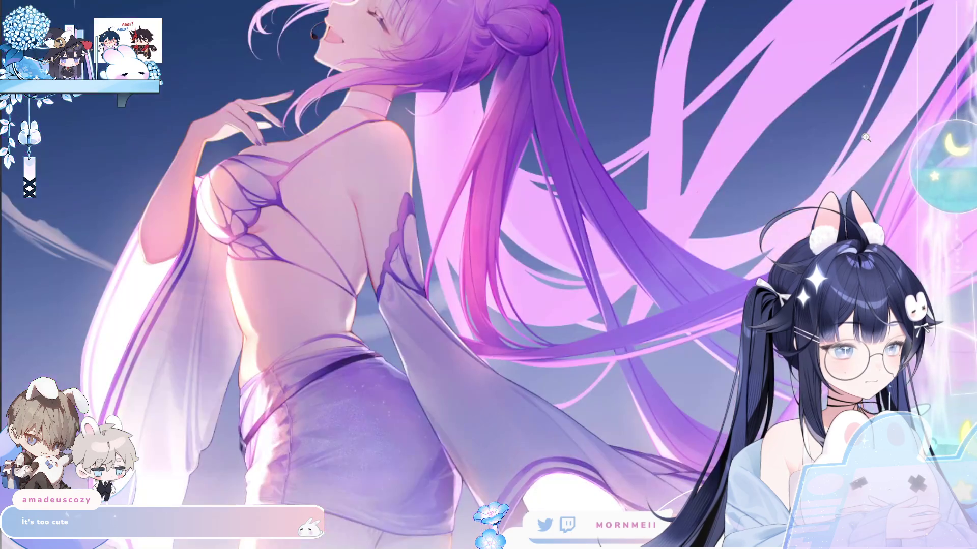
{"action": "key", "text": "h"}
{"action": "scroll", "coordinate": [753, 241], "scroll_direction": "down", "scroll_amount": 4}
{"action": "scroll", "coordinate": [753, 241], "scroll_direction": "up", "scroll_amount": 1}
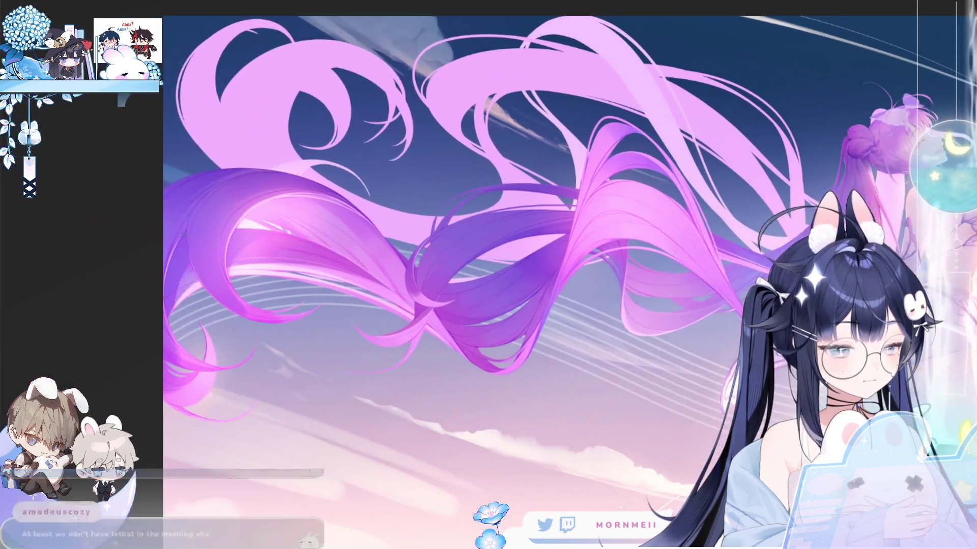
{"action": "key", "text": "h"}
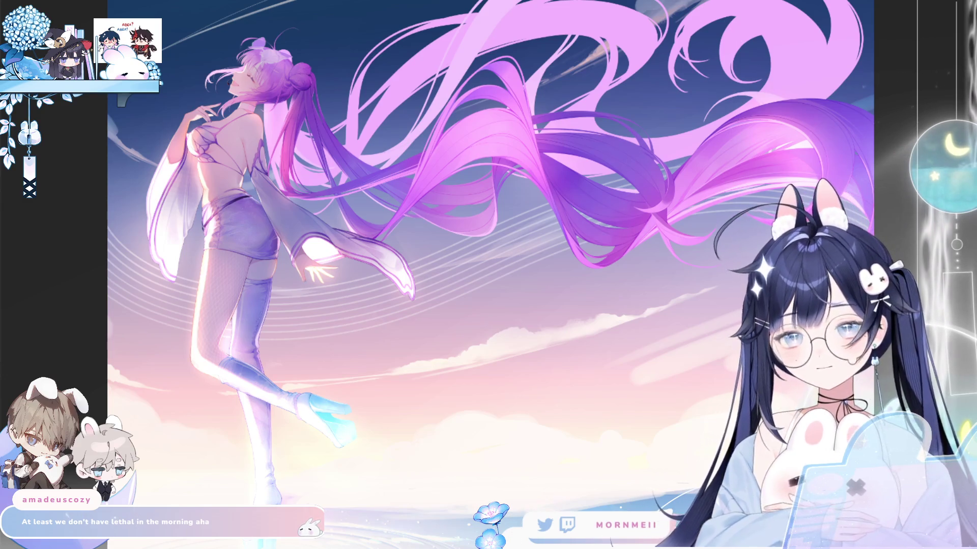
{"action": "left_click_drag", "start_coordinate": [306, 214], "coordinate": [834, 86]}
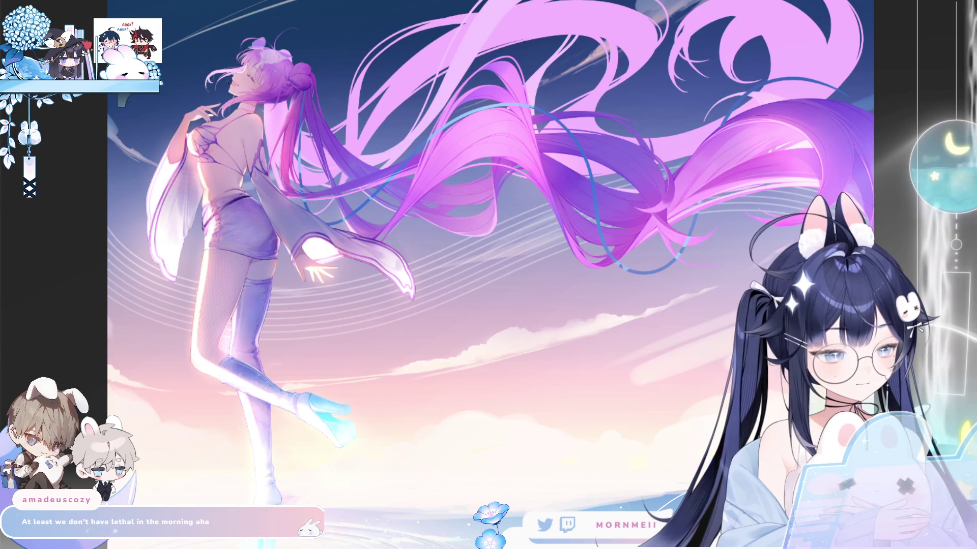
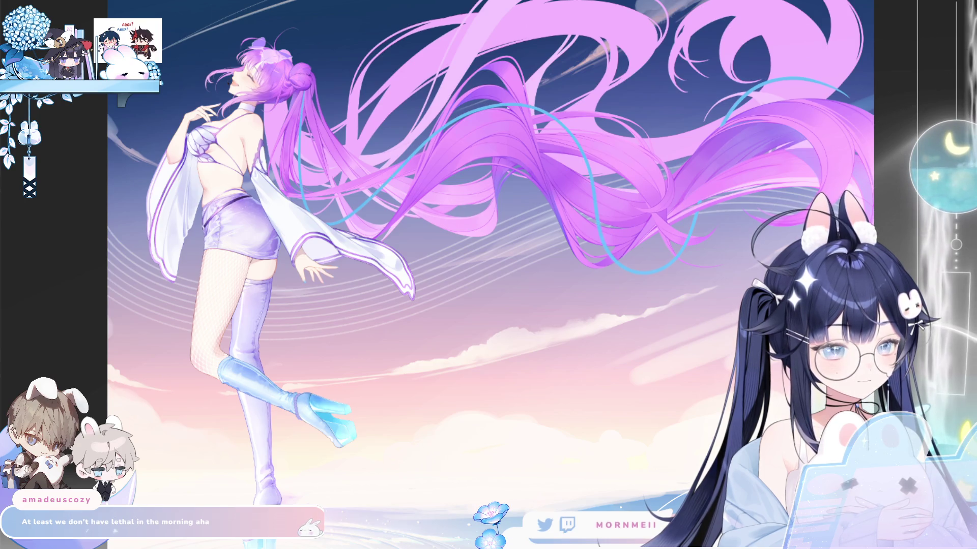
Shrink the brush and paint blue over the top of the cyan ribbon stripe
{"action": "scroll", "coordinate": [276, 87], "scroll_direction": "up", "scroll_amount": 6}
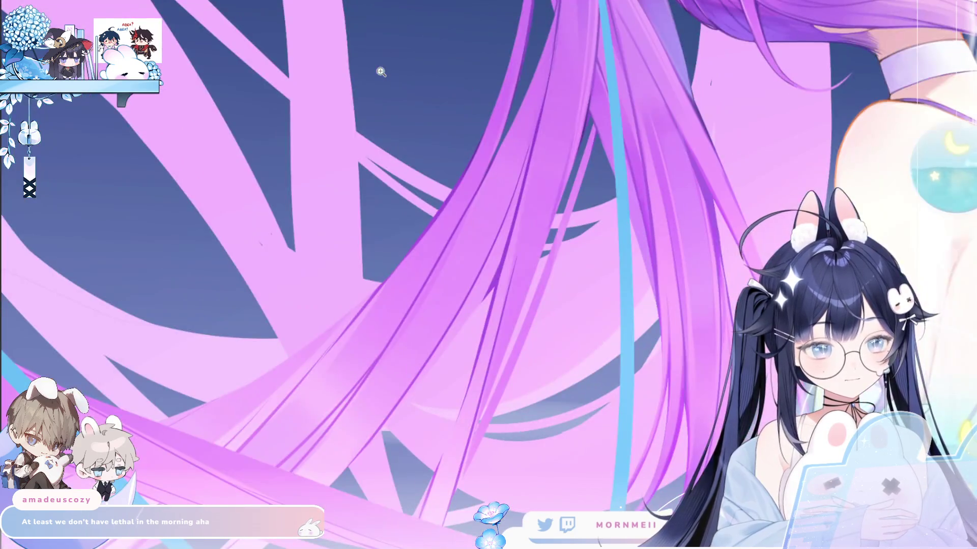
{"action": "key", "text": "bracketleft"}
{"action": "key", "text": "bracketleft"}
{"action": "key", "text": "bracketleft"}
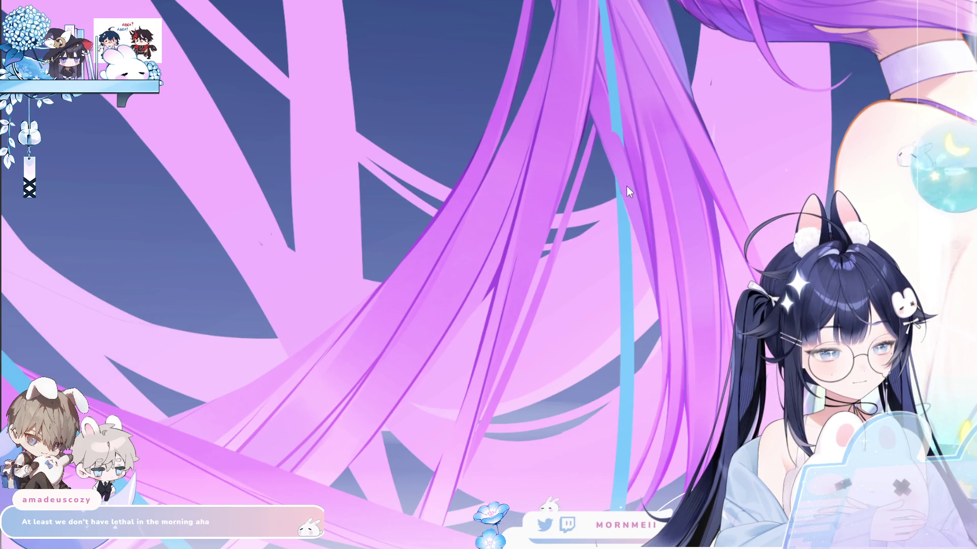
{"action": "mouse_move", "coordinate": [613, 152]}
{"action": "left_mouse_down"}
{"action": "mouse_move", "coordinate": [620, 214]}
{"action": "mouse_move", "coordinate": [605, 20]}
{"action": "left_mouse_up"}
Mirror the canvas horizontally and zoom in closely on the cyan stripe
{"action": "key", "text": "m"}
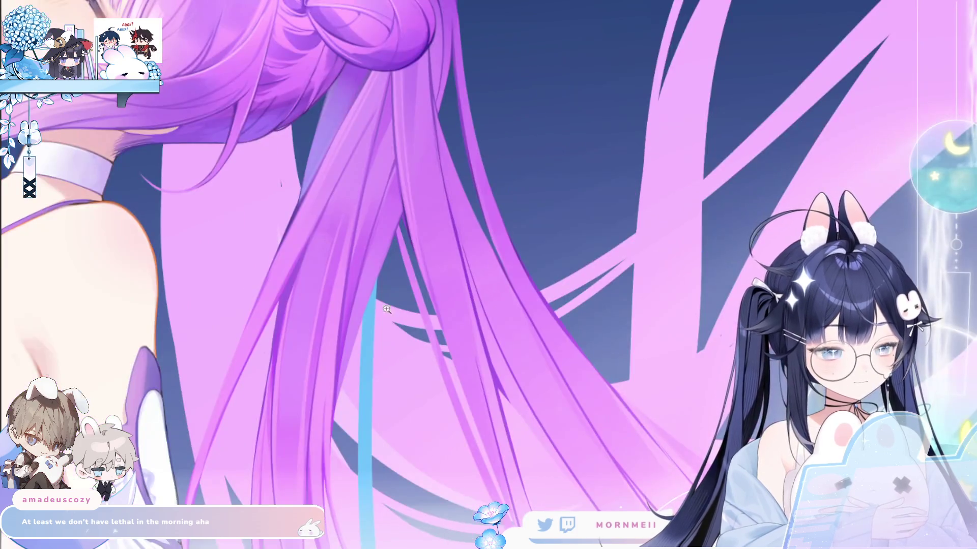
{"action": "left_click", "coordinate": [351, 333]}
{"action": "left_click", "coordinate": [350, 352]}
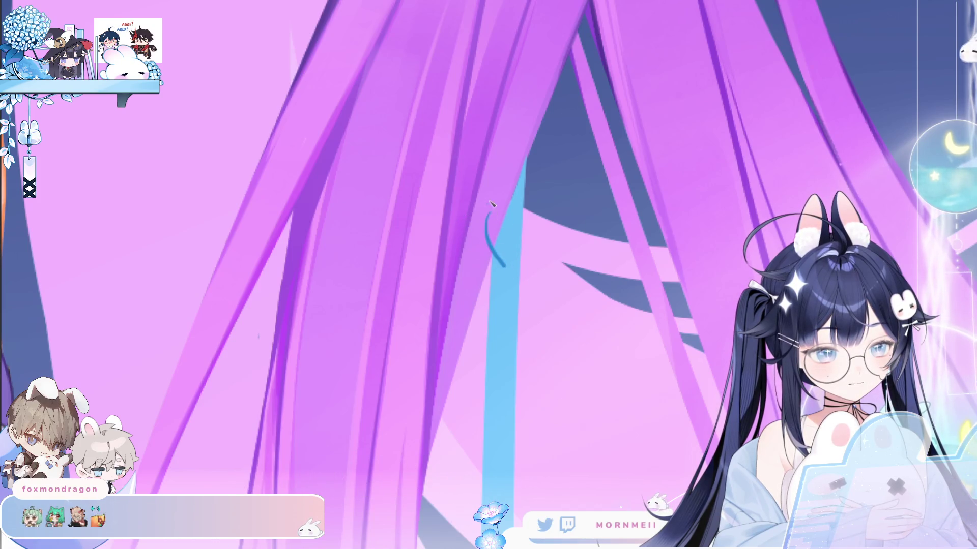
Draw the first blue braid loop at the top of the cyan stripe
{"action": "mouse_move", "coordinate": [504, 265]}
{"action": "left_mouse_down"}
{"action": "mouse_move", "coordinate": [486, 215]}
{"action": "mouse_move", "coordinate": [514, 265]}
{"action": "left_mouse_up"}
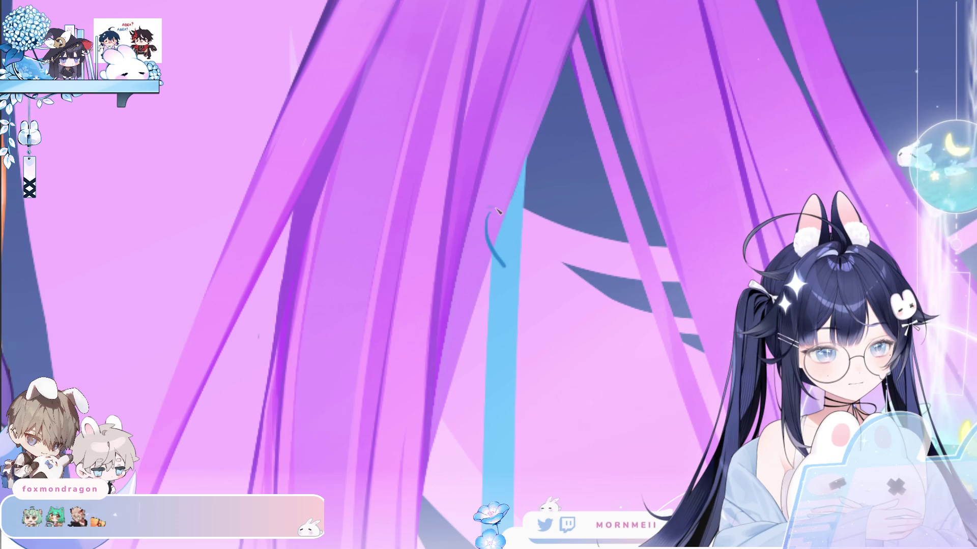
{"action": "key", "text": "ctrl+z"}
{"action": "left_click_drag", "start_coordinate": [488, 211], "coordinate": [507, 264]}
{"action": "left_click_drag", "start_coordinate": [524, 174], "coordinate": [513, 288]}
{"action": "key", "text": "ctrl+z"}
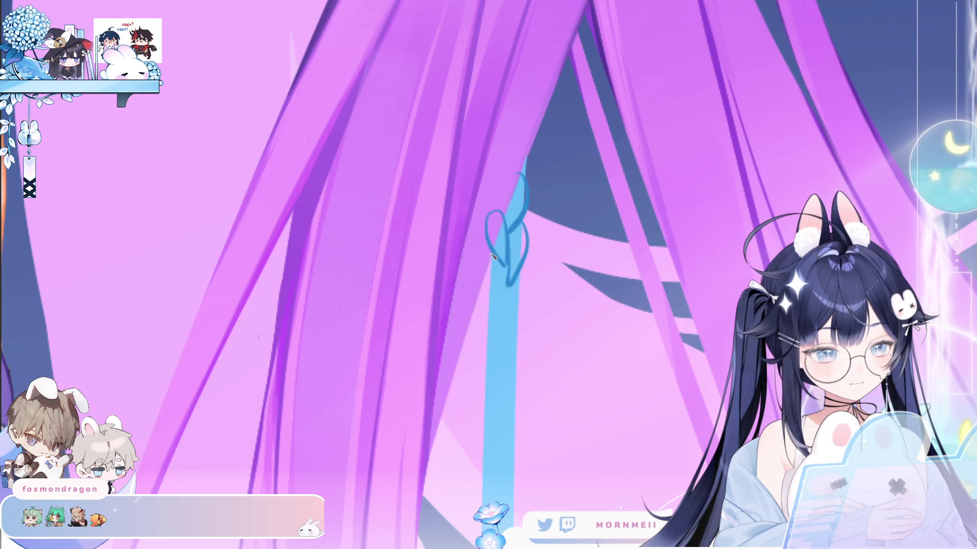
Add left and right braid curves beneath the first loop, redrawing misdrawn strokes
{"action": "left_click_drag", "start_coordinate": [489, 253], "coordinate": [509, 311]}
{"action": "left_click_drag", "start_coordinate": [509, 265], "coordinate": [513, 315]}
{"action": "key", "text": "ctrl+z"}
{"action": "left_click_drag", "start_coordinate": [529, 356], "coordinate": [539, 271]}
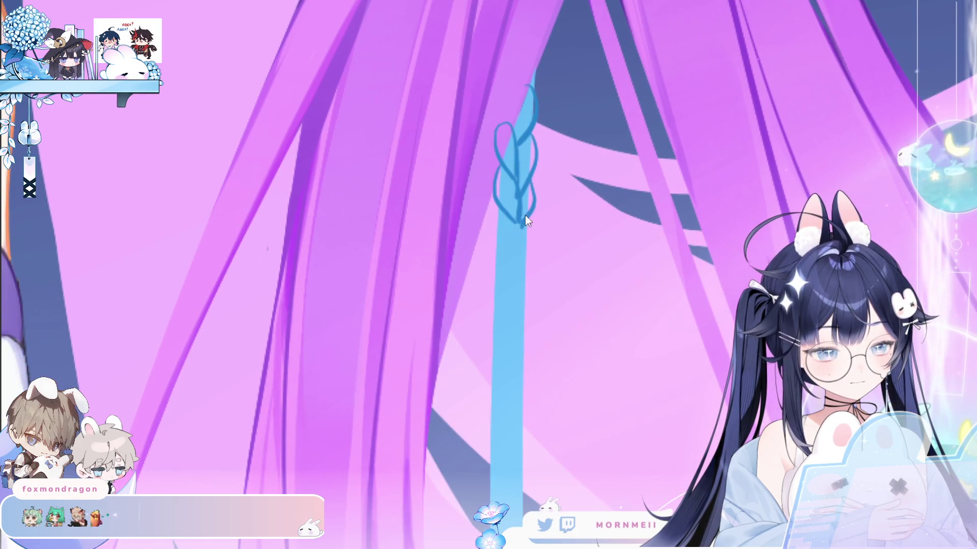
{"action": "left_click_drag", "start_coordinate": [533, 199], "coordinate": [520, 257]}
{"action": "key", "text": "ctrl+z"}
{"action": "left_click_drag", "start_coordinate": [532, 186], "coordinate": [520, 249]}
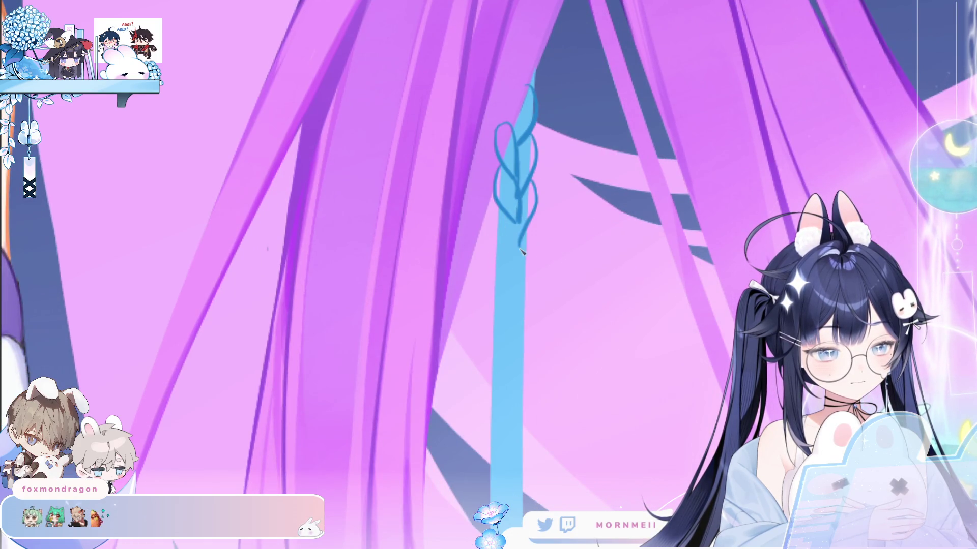
{"action": "key", "text": "ctrl+z"}
Redraw the lower left and right braid strokes and extend the loops downward
{"action": "left_click_drag", "start_coordinate": [501, 213], "coordinate": [522, 273]}
{"action": "key", "text": "ctrl+z"}
{"action": "key", "text": "ctrl+z"}
{"action": "mouse_move", "coordinate": [498, 210]}
{"action": "left_mouse_down"}
{"action": "mouse_move", "coordinate": [514, 267]}
{"action": "mouse_move", "coordinate": [526, 271]}
{"action": "left_mouse_up"}
{"action": "left_click_drag", "start_coordinate": [529, 224], "coordinate": [529, 274]}
{"action": "mouse_move", "coordinate": [533, 269]}
{"action": "left_mouse_down"}
{"action": "mouse_move", "coordinate": [516, 294]}
{"action": "mouse_move", "coordinate": [514, 270]}
{"action": "mouse_move", "coordinate": [493, 305]}
{"action": "mouse_move", "coordinate": [513, 328]}
{"action": "left_mouse_up"}
{"action": "key", "text": "ctrl+z"}
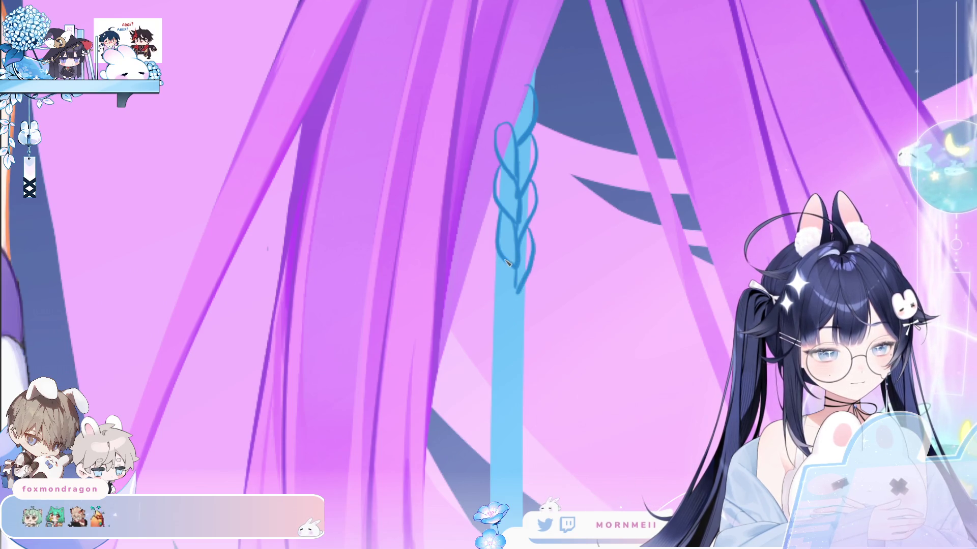
{"action": "left_click_drag", "start_coordinate": [522, 267], "coordinate": [518, 327]}
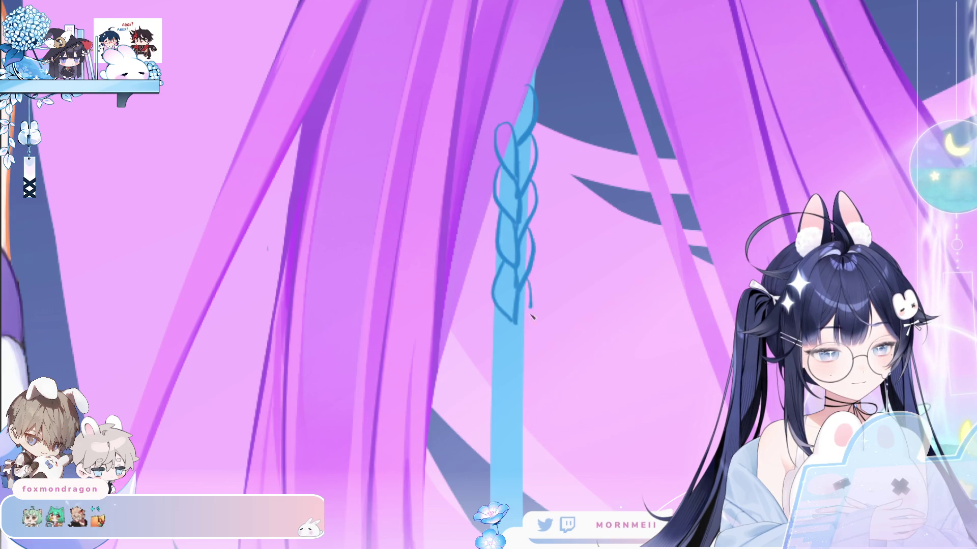
{"action": "key", "text": "ctrl+z"}
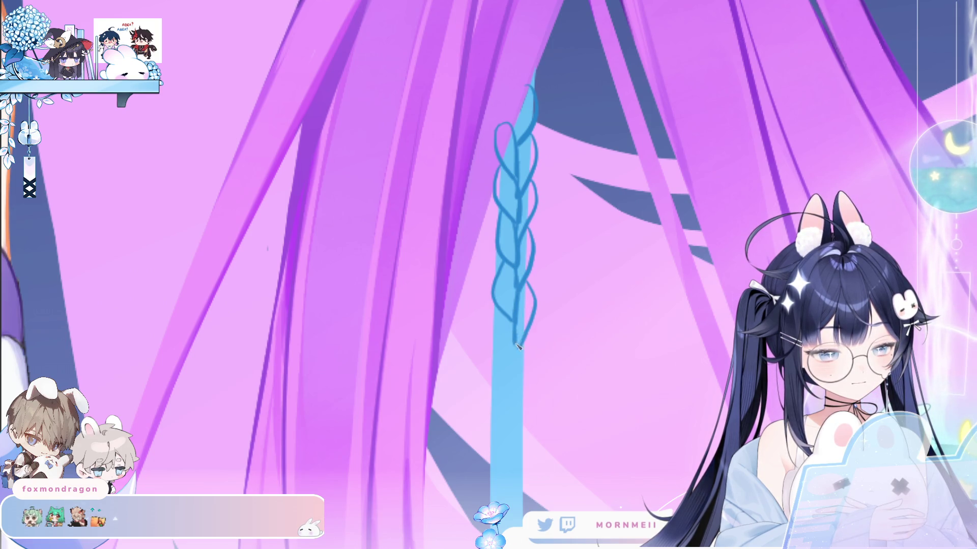
Continue the braid loops down its lower part, redrawing the lower left strand
{"action": "left_click_drag", "start_coordinate": [496, 309], "coordinate": [514, 379]}
{"action": "left_click_drag", "start_coordinate": [517, 336], "coordinate": [518, 374]}
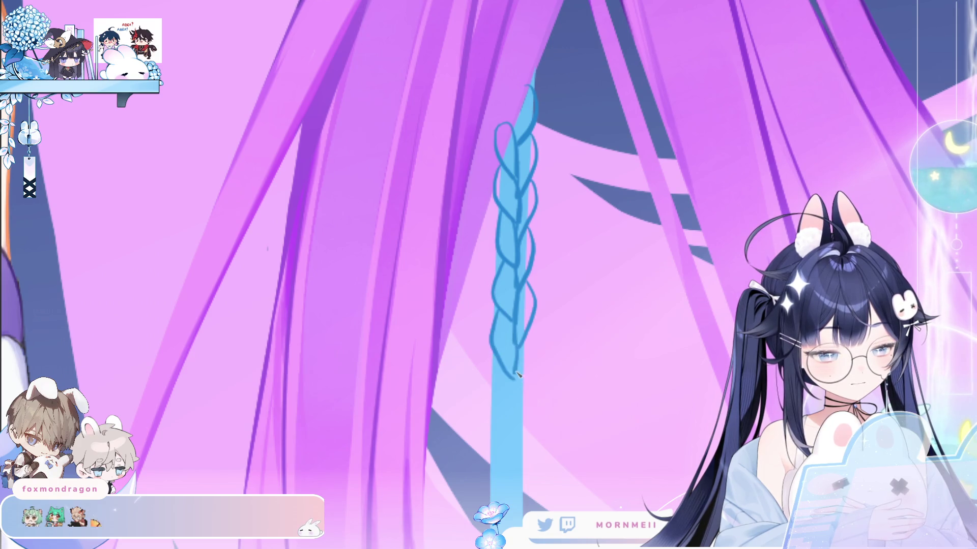
{"action": "left_click_drag", "start_coordinate": [501, 314], "coordinate": [516, 376]}
{"action": "left_click_drag", "start_coordinate": [500, 309], "coordinate": [511, 374]}
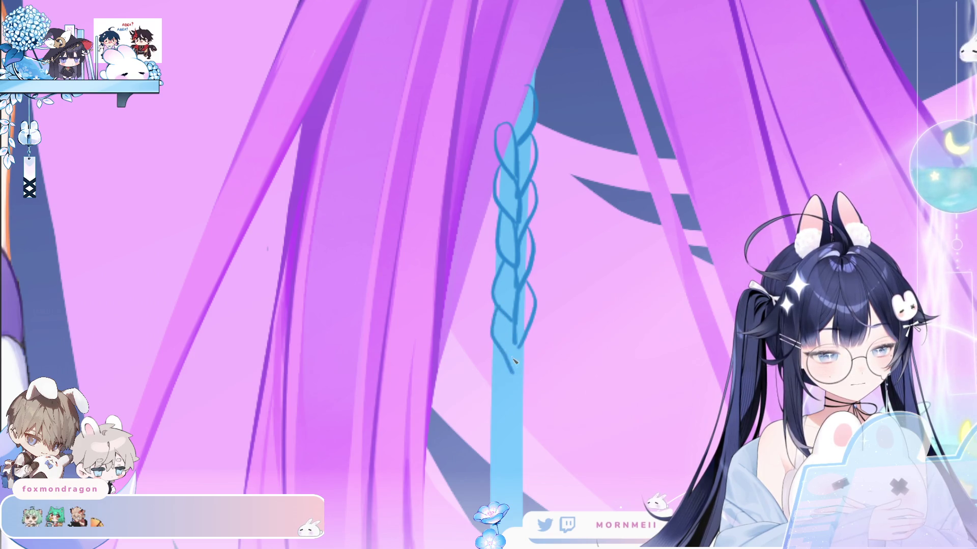
{"action": "key", "text": "ctrl+z"}
{"action": "mouse_move", "coordinate": [494, 310]}
{"action": "left_mouse_down"}
{"action": "mouse_move", "coordinate": [511, 371]}
{"action": "mouse_move", "coordinate": [516, 334]}
{"action": "left_mouse_up"}
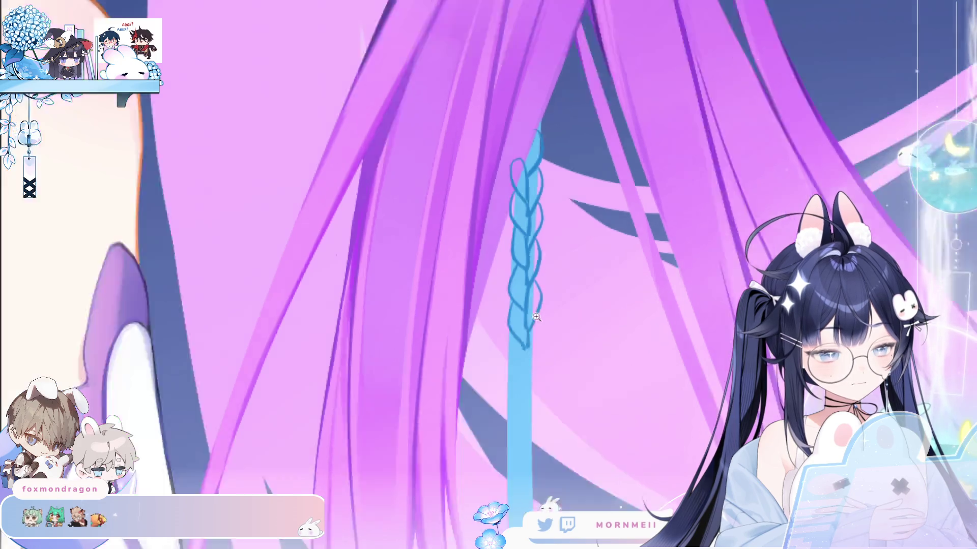
Extend the braid's strands below its previous end, retrying failed strokes
{"action": "scroll", "coordinate": [515, 334], "scroll_direction": "down", "scroll_amount": 5}
{"action": "scroll", "coordinate": [558, 307], "scroll_direction": "up", "scroll_amount": 5}
{"action": "scroll", "coordinate": [558, 307], "scroll_direction": "down", "scroll_amount": 1}
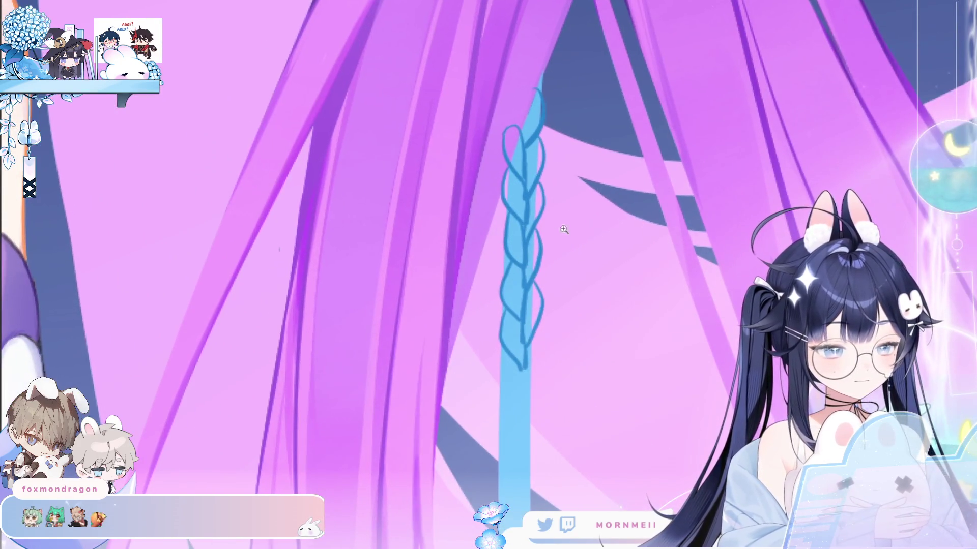
{"action": "scroll", "coordinate": [539, 229], "scroll_direction": "up", "scroll_amount": 1}
{"action": "scroll", "coordinate": [529, 178], "scroll_direction": "down", "scroll_amount": 1}
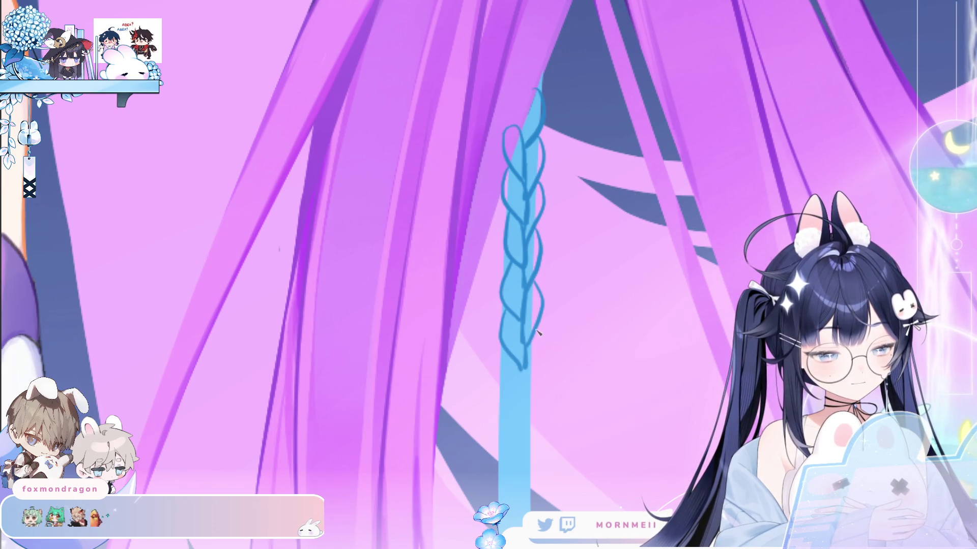
{"action": "key", "text": "ctrl+z"}
{"action": "mouse_move", "coordinate": [538, 331]}
{"action": "left_mouse_down"}
{"action": "mouse_move", "coordinate": [524, 404]}
{"action": "mouse_move", "coordinate": [540, 346]}
{"action": "mouse_move", "coordinate": [532, 391]}
{"action": "left_mouse_up"}
{"action": "key", "text": "ctrl+z"}
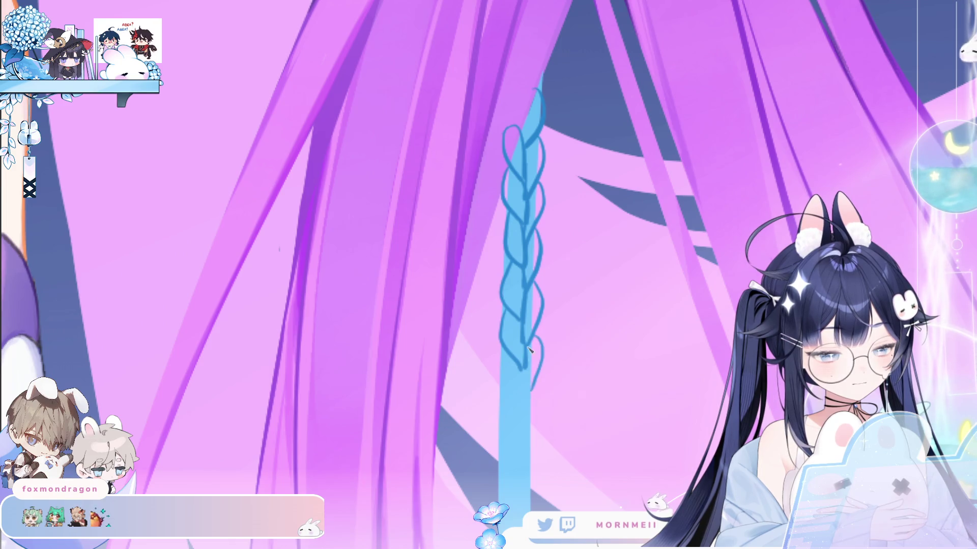
{"action": "left_click_drag", "start_coordinate": [526, 356], "coordinate": [520, 396]}
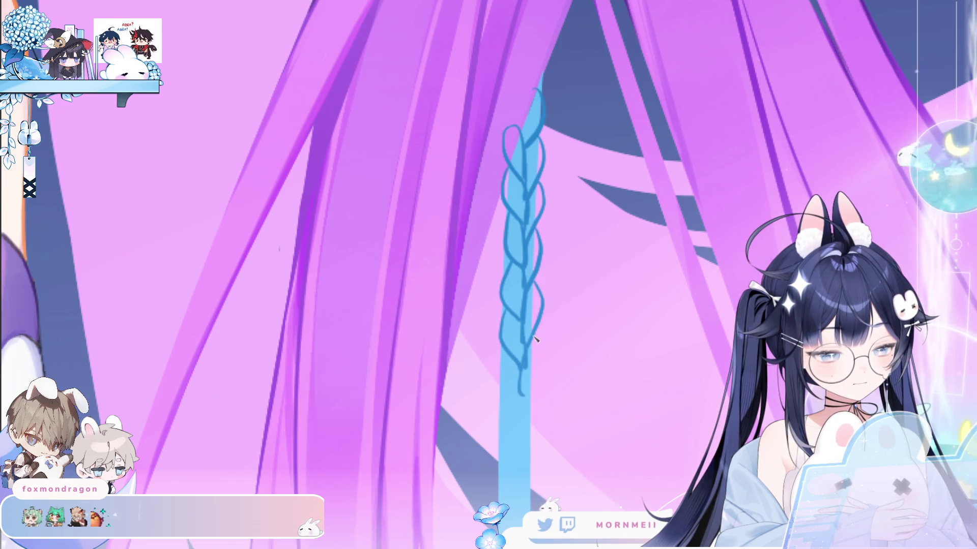
{"action": "left_click_drag", "start_coordinate": [536, 338], "coordinate": [527, 402]}
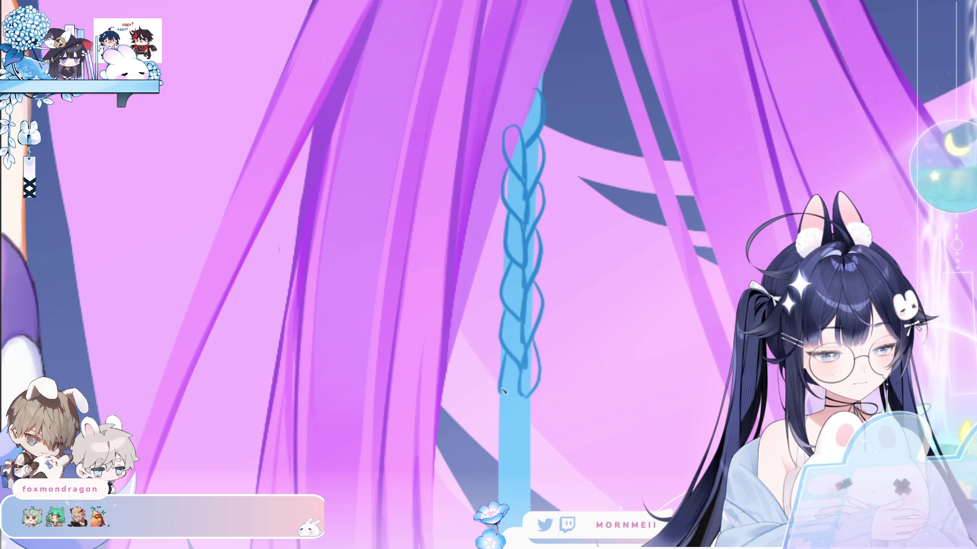
Redraw the lower left strand and close the braid's end into a V-shaped tip
{"action": "key", "text": "ctrl+z"}
{"action": "left_click_drag", "start_coordinate": [512, 349], "coordinate": [505, 389]}
{"action": "key", "text": "ctrl+z"}
{"action": "mouse_move", "coordinate": [513, 352]}
{"action": "left_mouse_down"}
{"action": "mouse_move", "coordinate": [503, 393]}
{"action": "mouse_move", "coordinate": [545, 253]}
{"action": "left_mouse_up"}
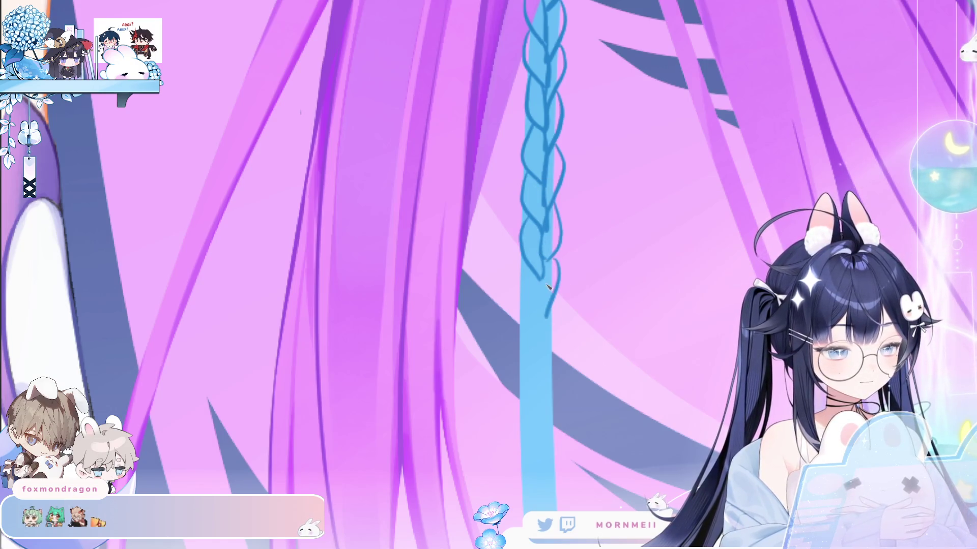
{"action": "mouse_move", "coordinate": [555, 256]}
{"action": "left_mouse_down"}
{"action": "mouse_move", "coordinate": [560, 292]}
{"action": "mouse_move", "coordinate": [545, 317]}
{"action": "left_mouse_up"}
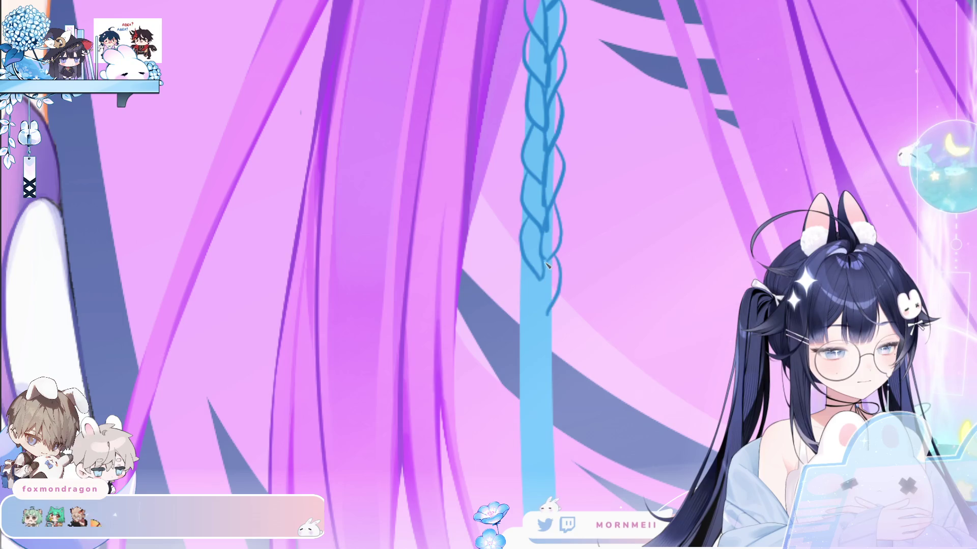
{"action": "left_click_drag", "start_coordinate": [538, 277], "coordinate": [544, 318]}
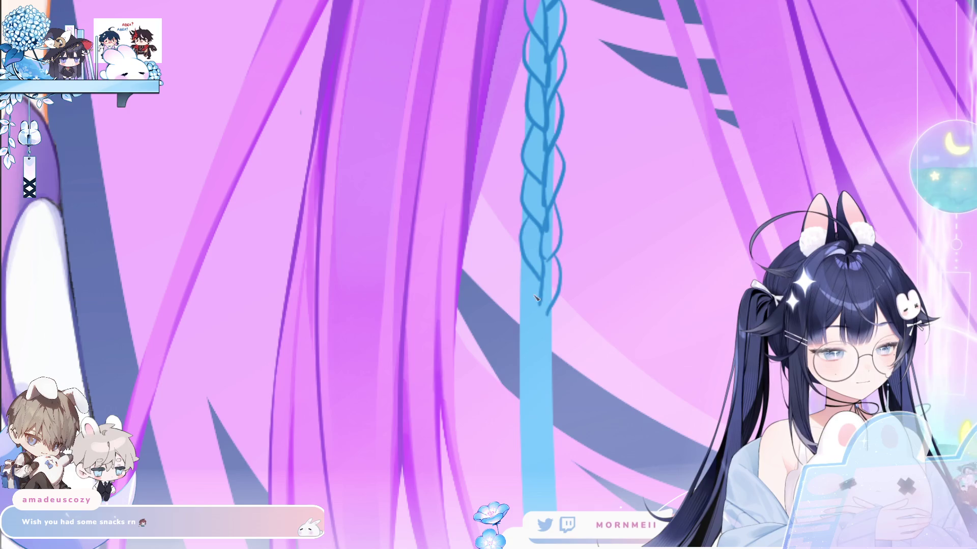
{"action": "mouse_move", "coordinate": [529, 269]}
{"action": "left_mouse_down"}
{"action": "mouse_move", "coordinate": [521, 306]}
{"action": "mouse_move", "coordinate": [551, 356]}
{"action": "left_mouse_up"}
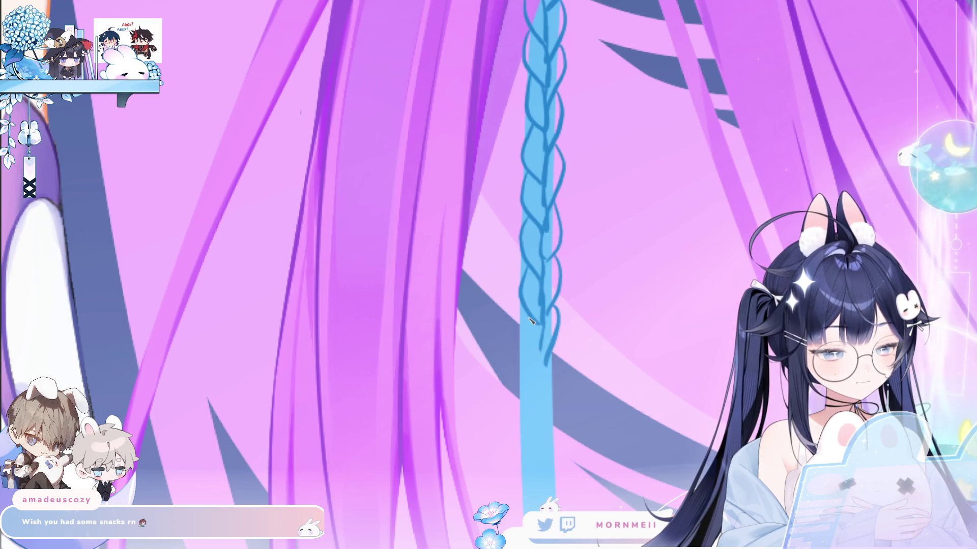
{"action": "left_click_drag", "start_coordinate": [524, 326], "coordinate": [546, 364]}
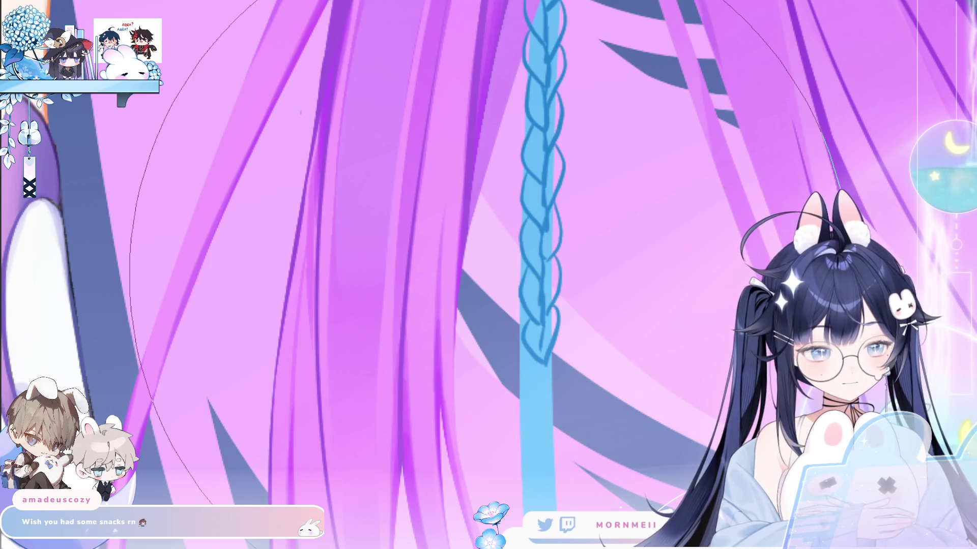
Enlarge the brush and pan so the braid's full length is in view
{"action": "left_click_drag", "start_coordinate": [369, 331], "coordinate": [621, 300]}
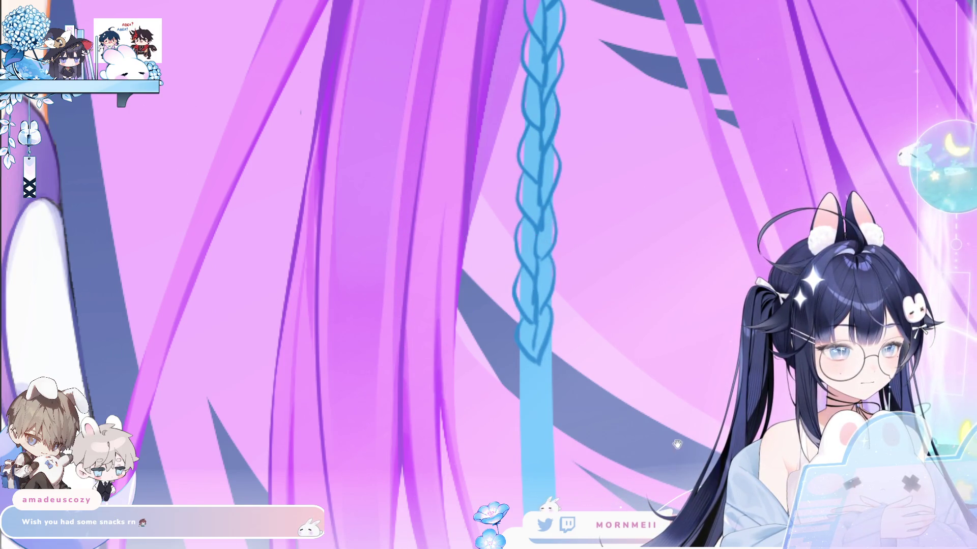
{"action": "left_click_drag", "start_coordinate": [611, 442], "coordinate": [550, 362]}
{"action": "mouse_move", "coordinate": [478, 8]}
{"action": "left_mouse_down"}
{"action": "mouse_move", "coordinate": [482, 164]}
{"action": "mouse_move", "coordinate": [515, 214]}
{"action": "left_mouse_up"}
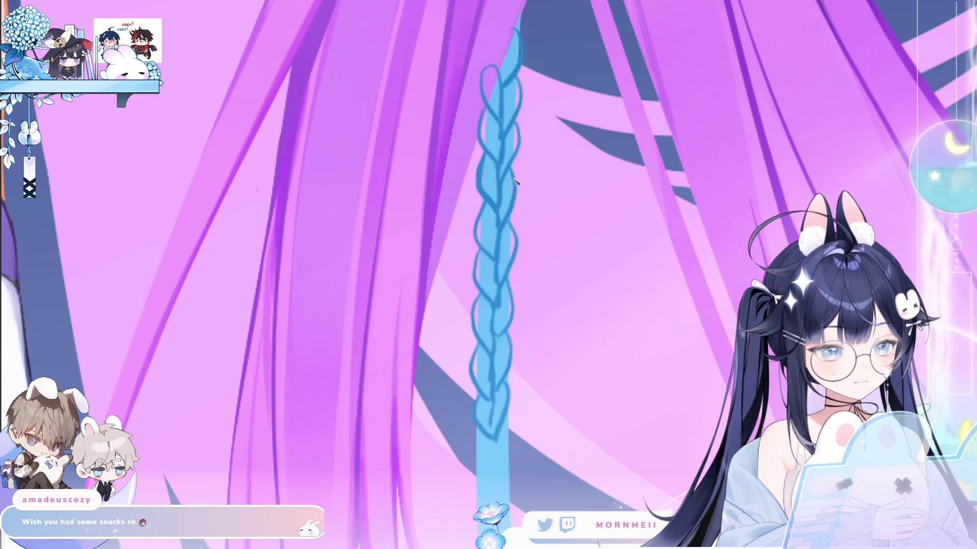
Stroke a darker blue outline down the braid's right edge and check its length
{"action": "left_click_drag", "start_coordinate": [515, 180], "coordinate": [508, 233]}
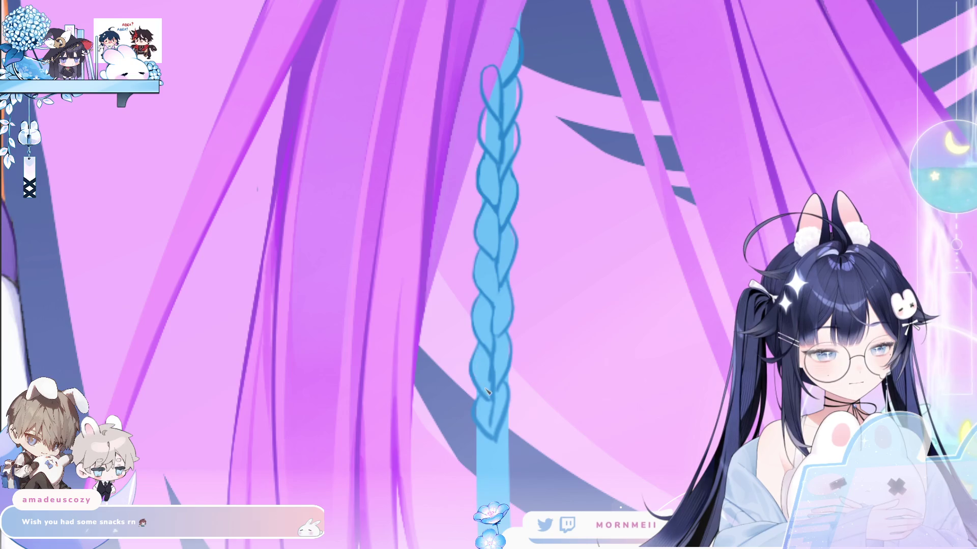
{"action": "scroll", "coordinate": [518, 387], "scroll_direction": "down", "scroll_amount": 2}
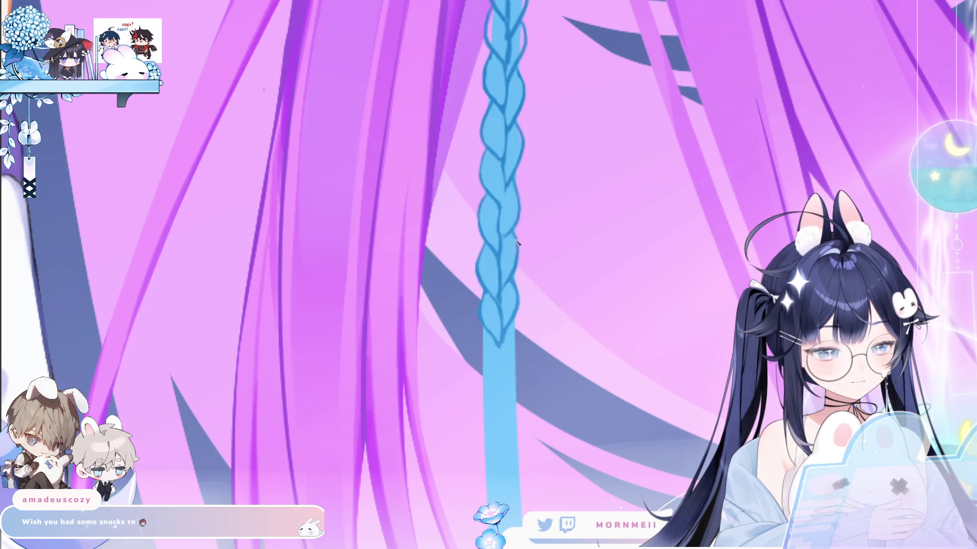
{"action": "scroll", "coordinate": [513, 263], "scroll_direction": "up", "scroll_amount": 1}
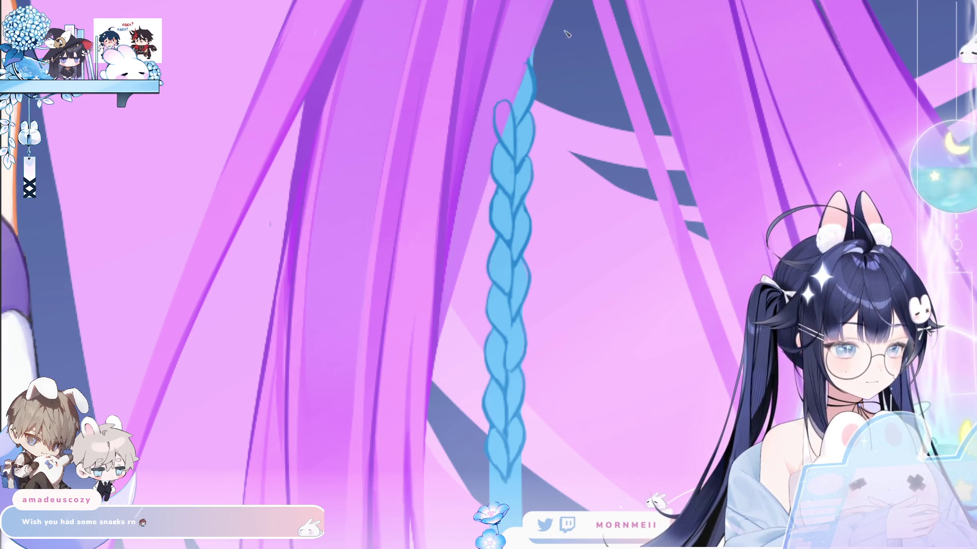
Close the braid's bottom loop with redrawn strokes at its lower-left tip
{"action": "scroll", "coordinate": [576, 449], "scroll_direction": "down", "scroll_amount": 5}
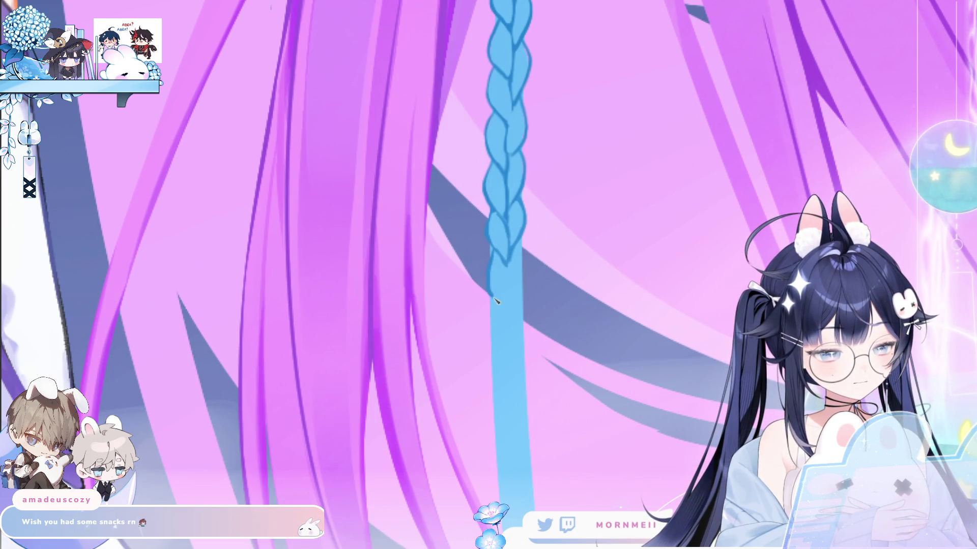
{"action": "left_click_drag", "start_coordinate": [500, 302], "coordinate": [514, 262]}
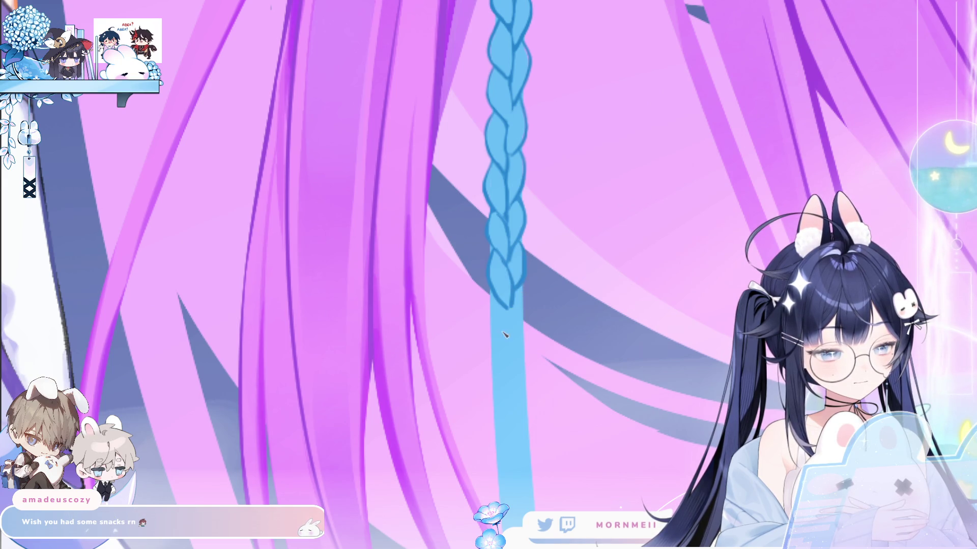
{"action": "left_click_drag", "start_coordinate": [490, 289], "coordinate": [511, 354]}
{"action": "key", "text": "ctrl+z"}
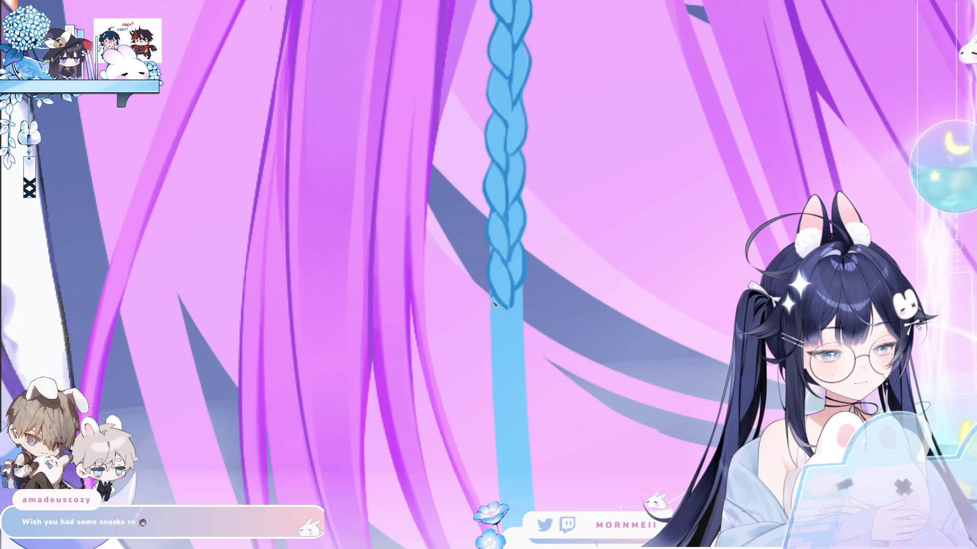
{"action": "mouse_move", "coordinate": [490, 297]}
{"action": "left_mouse_down"}
{"action": "mouse_move", "coordinate": [510, 351]}
{"action": "mouse_move", "coordinate": [518, 308]}
{"action": "mouse_move", "coordinate": [514, 333]}
{"action": "left_mouse_up"}
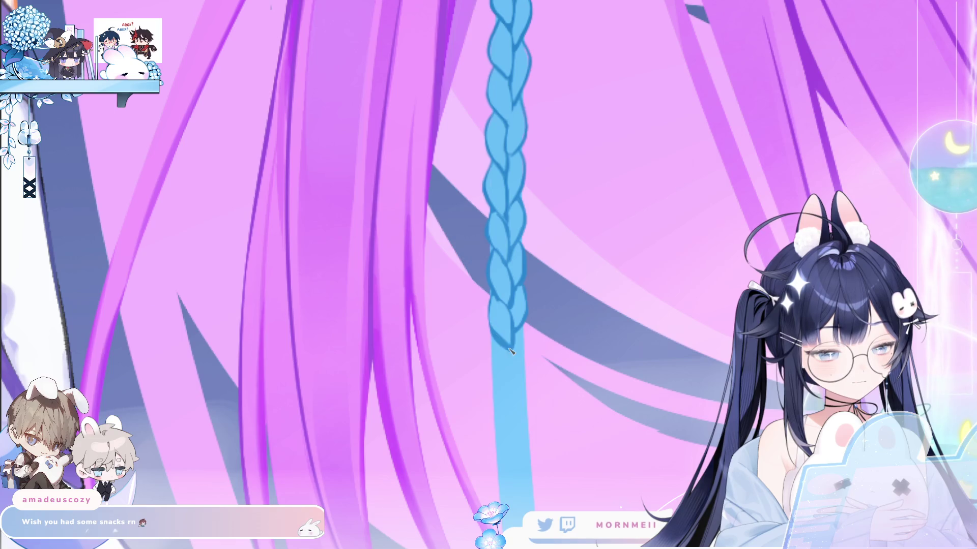
{"action": "mouse_move", "coordinate": [509, 340]}
{"action": "left_mouse_down"}
{"action": "mouse_move", "coordinate": [482, 254]}
{"action": "mouse_move", "coordinate": [499, 308]}
{"action": "mouse_move", "coordinate": [509, 264]}
{"action": "mouse_move", "coordinate": [514, 332]}
{"action": "mouse_move", "coordinate": [504, 333]}
{"action": "left_mouse_up"}
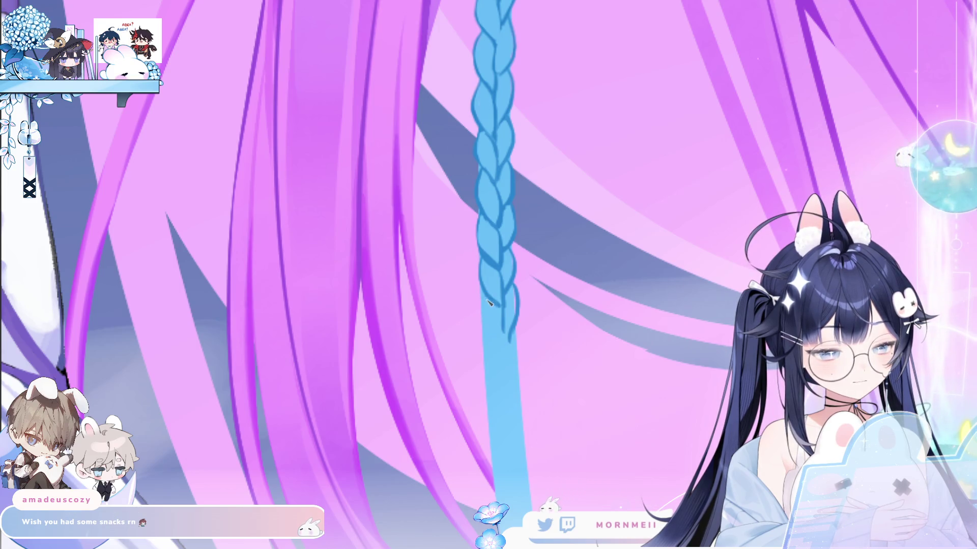
{"action": "left_click_drag", "start_coordinate": [489, 304], "coordinate": [507, 350]}
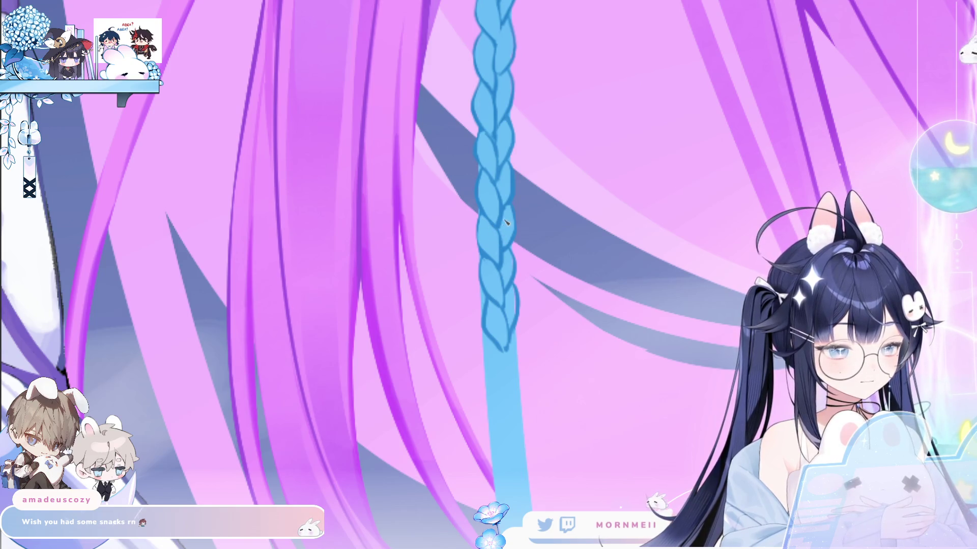
Recentre the view on the braid and zoom in on it
{"action": "scroll", "coordinate": [517, 296], "scroll_direction": "down", "scroll_amount": 3}
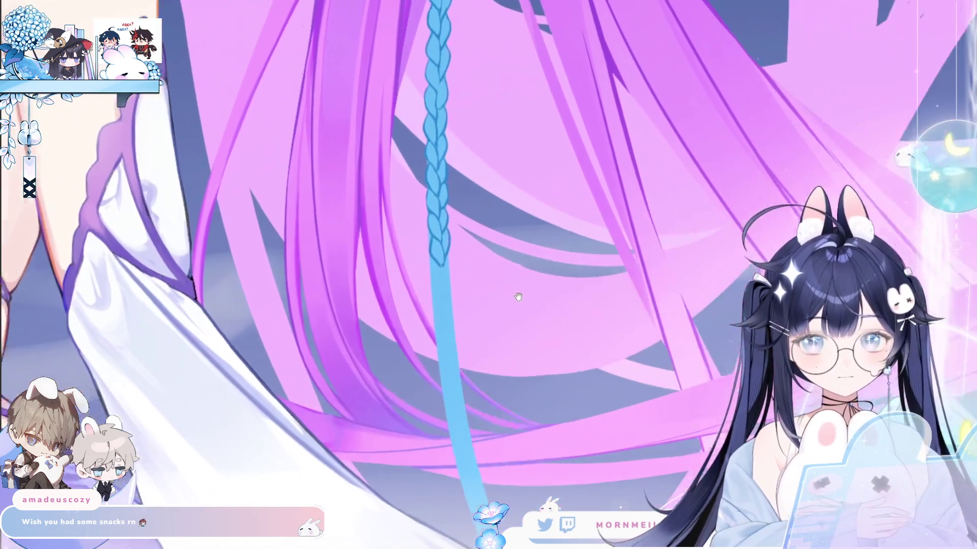
{"action": "left_click_drag", "start_coordinate": [518, 296], "coordinate": [477, 289]}
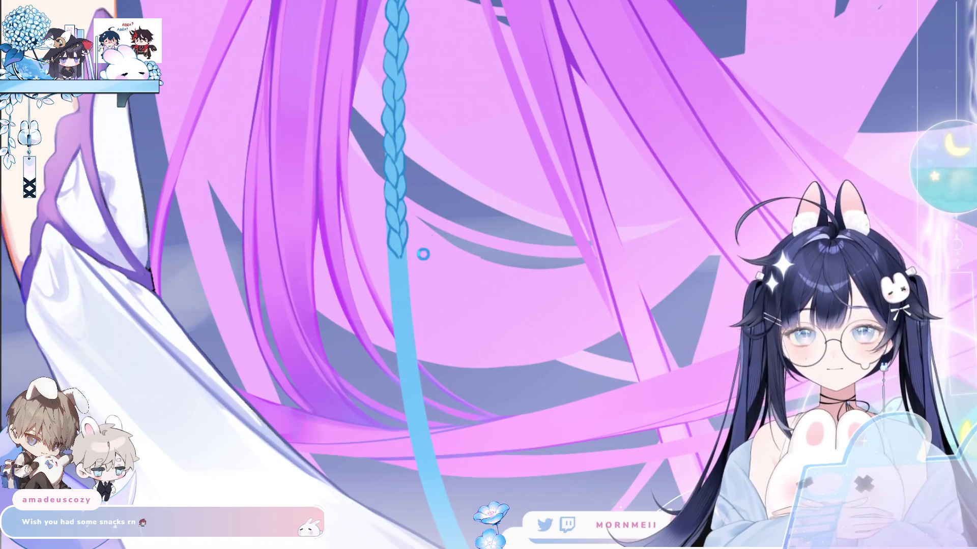
{"action": "key", "text": "ctrl+space"}
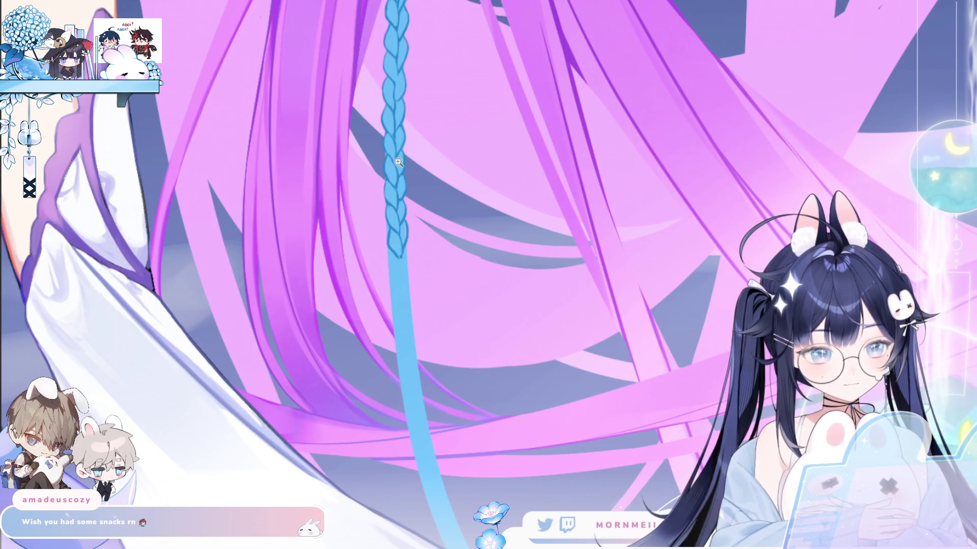
{"action": "left_click_drag", "start_coordinate": [400, 77], "coordinate": [408, 163]}
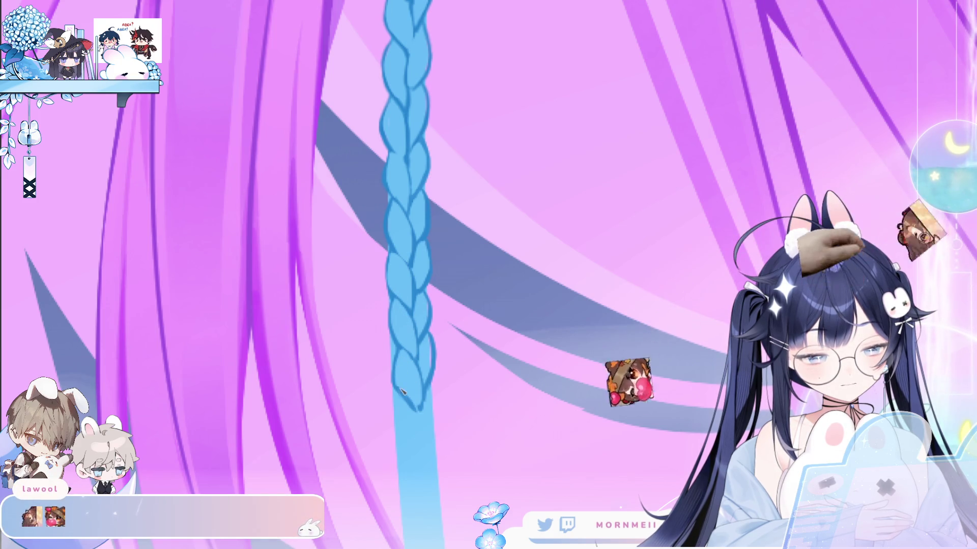
Flip the canvas to check the drawing, then zoom in closely on the braid tip
{"action": "scroll", "coordinate": [447, 308], "scroll_direction": "down", "scroll_amount": 3}
{"action": "key", "text": "h"}
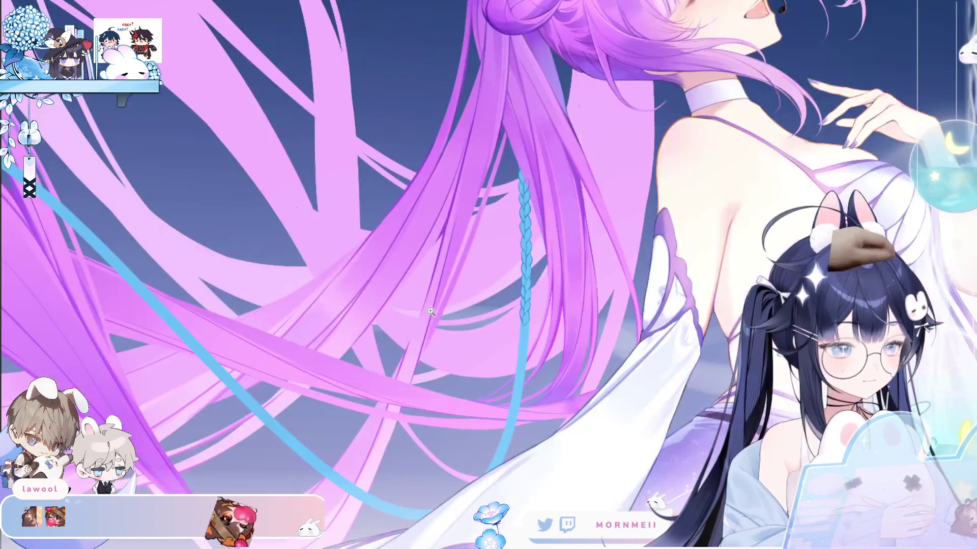
{"action": "key", "text": "h"}
{"action": "left_click", "coordinate": [433, 318]}
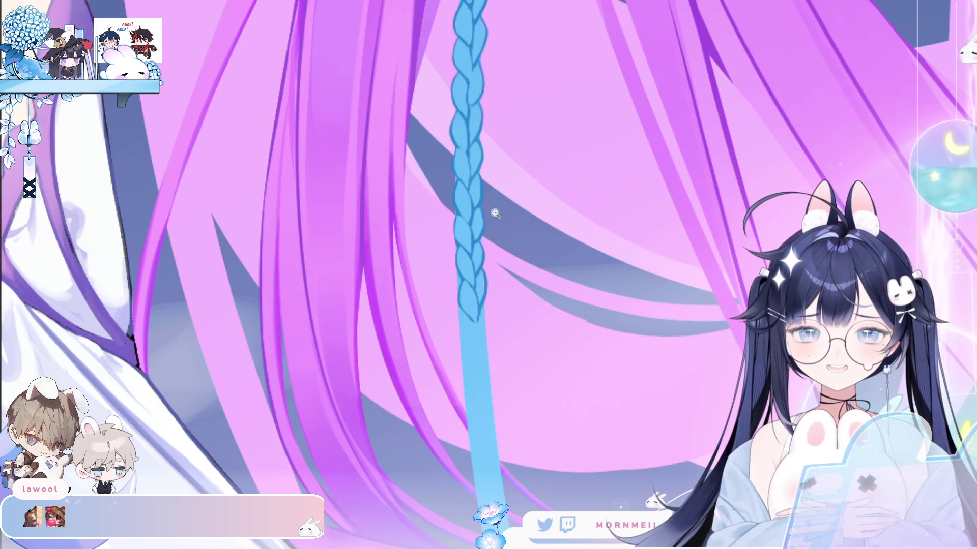
{"action": "left_click", "coordinate": [481, 319]}
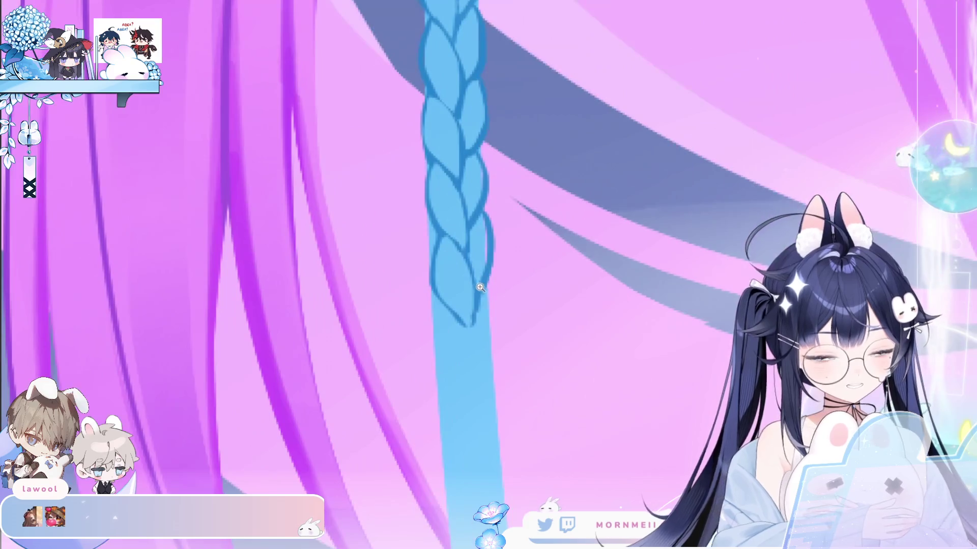
Draw a curve from the braid tip and close the lower loop with a vertical line
{"action": "left_click_drag", "start_coordinate": [444, 307], "coordinate": [472, 391]}
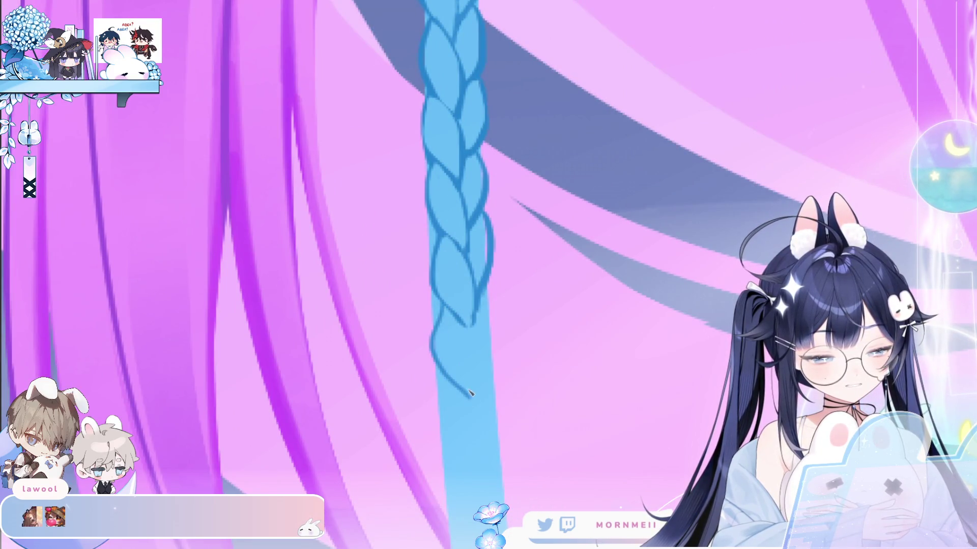
{"action": "key", "text": "ctrl+z"}
{"action": "left_click_drag", "start_coordinate": [443, 306], "coordinate": [472, 392]}
{"action": "key", "text": "ctrl+z"}
{"action": "left_click_drag", "start_coordinate": [475, 325], "coordinate": [475, 395]}
{"action": "mouse_move", "coordinate": [500, 313]}
{"action": "left_mouse_down"}
{"action": "mouse_move", "coordinate": [476, 374]}
{"action": "mouse_move", "coordinate": [444, 407]}
{"action": "left_mouse_up"}
{"action": "key", "text": "ctrl+z"}
Extend the braid downward with a new curve and strokes closing the loop
{"action": "left_click_drag", "start_coordinate": [441, 374], "coordinate": [448, 451]}
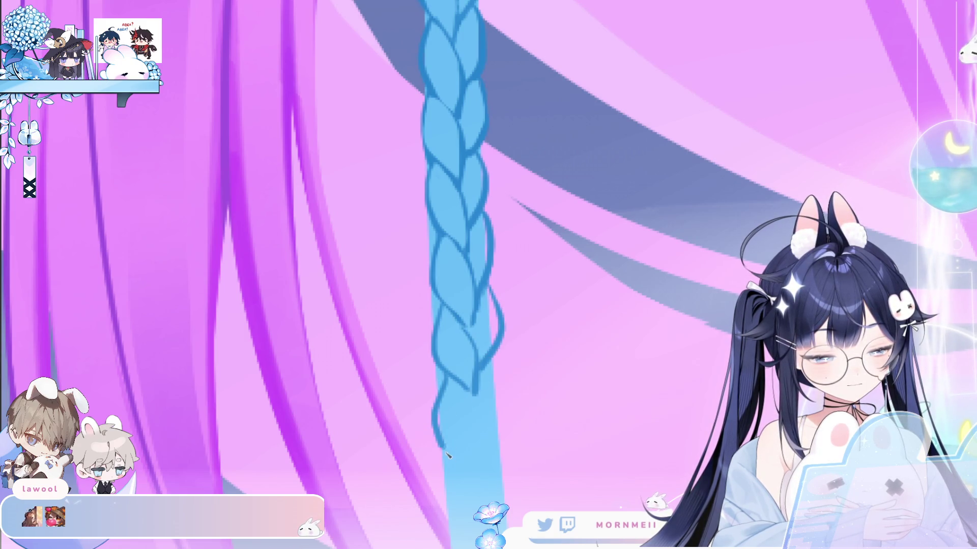
{"action": "key", "text": "ctrl+z"}
{"action": "mouse_move", "coordinate": [441, 374]}
{"action": "left_mouse_down"}
{"action": "mouse_move", "coordinate": [448, 451]}
{"action": "mouse_move", "coordinate": [483, 481]}
{"action": "left_mouse_up"}
{"action": "left_click_drag", "start_coordinate": [476, 396], "coordinate": [486, 475]}
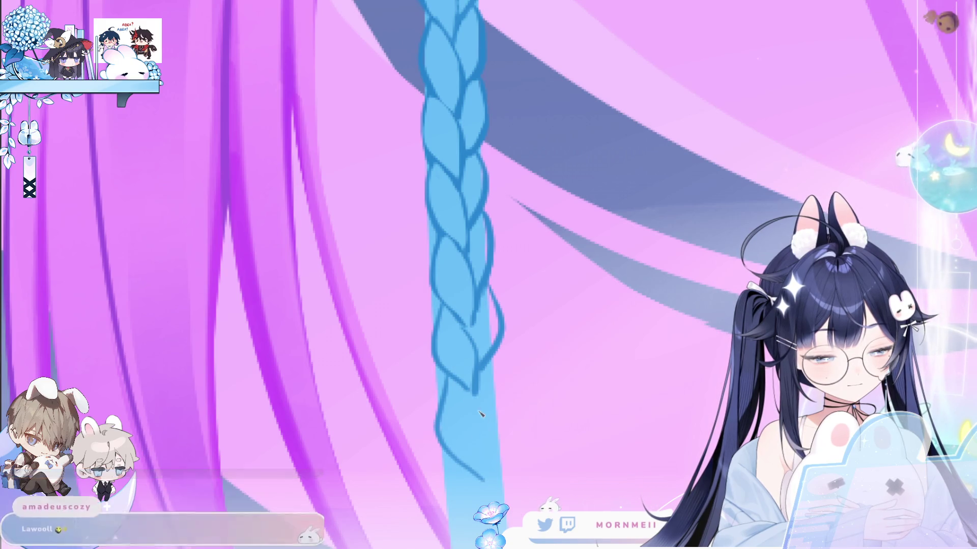
{"action": "mouse_move", "coordinate": [491, 360]}
{"action": "left_mouse_down"}
{"action": "mouse_move", "coordinate": [506, 412]}
{"action": "mouse_move", "coordinate": [487, 446]}
{"action": "left_mouse_up"}
{"action": "key", "text": "ctrl+z"}
{"action": "key", "text": "ctrl+z"}
{"action": "scroll", "coordinate": [470, 208], "scroll_direction": "down", "scroll_amount": 5}
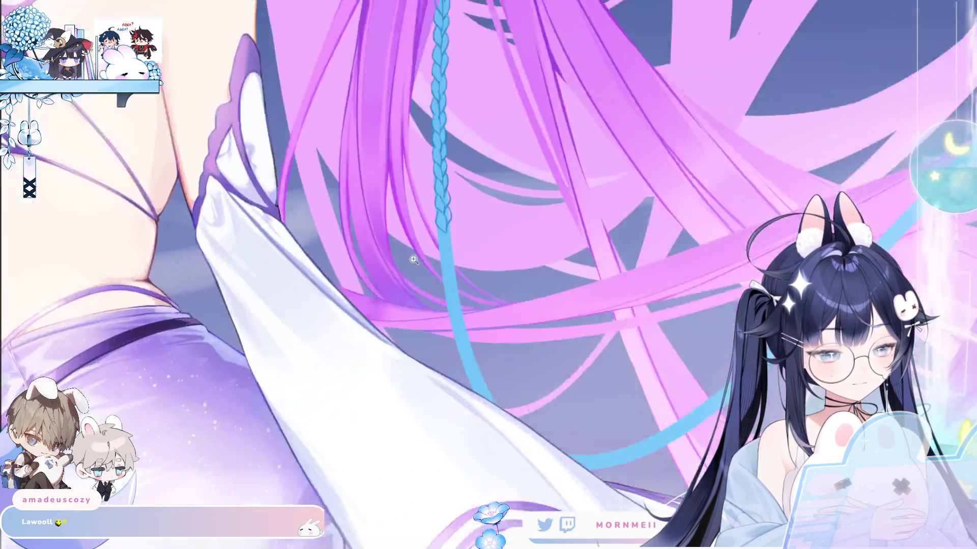
Zoom out and add two new loops to the braid outline below the tip
{"action": "scroll", "coordinate": [470, 208], "scroll_direction": "up", "scroll_amount": 3}
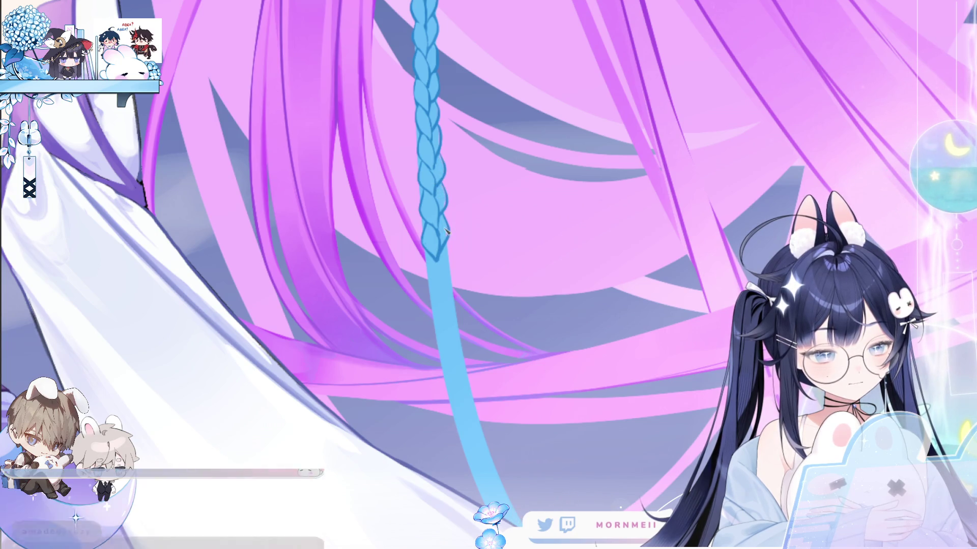
{"action": "left_click", "coordinate": [467, 231]}
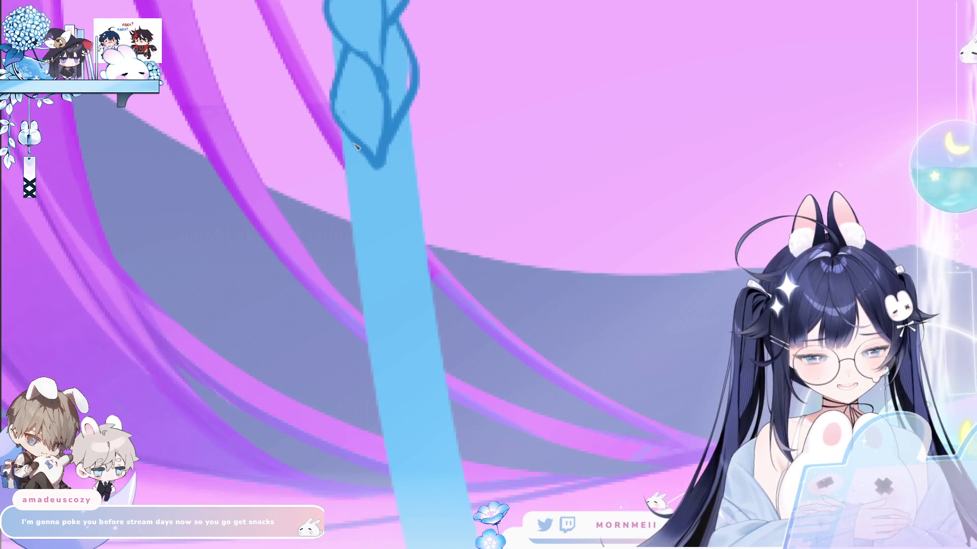
{"action": "mouse_move", "coordinate": [351, 159]}
{"action": "left_mouse_down"}
{"action": "mouse_move", "coordinate": [342, 203]}
{"action": "mouse_move", "coordinate": [379, 265]}
{"action": "left_mouse_up"}
{"action": "mouse_move", "coordinate": [392, 170]}
{"action": "left_mouse_down"}
{"action": "mouse_move", "coordinate": [396, 216]}
{"action": "mouse_move", "coordinate": [382, 264]}
{"action": "left_mouse_up"}
{"action": "mouse_move", "coordinate": [406, 126]}
{"action": "left_mouse_down"}
{"action": "mouse_move", "coordinate": [425, 195]}
{"action": "mouse_move", "coordinate": [395, 230]}
{"action": "mouse_move", "coordinate": [425, 198]}
{"action": "mouse_move", "coordinate": [396, 230]}
{"action": "left_mouse_up"}
{"action": "key", "text": "ctrl+z"}
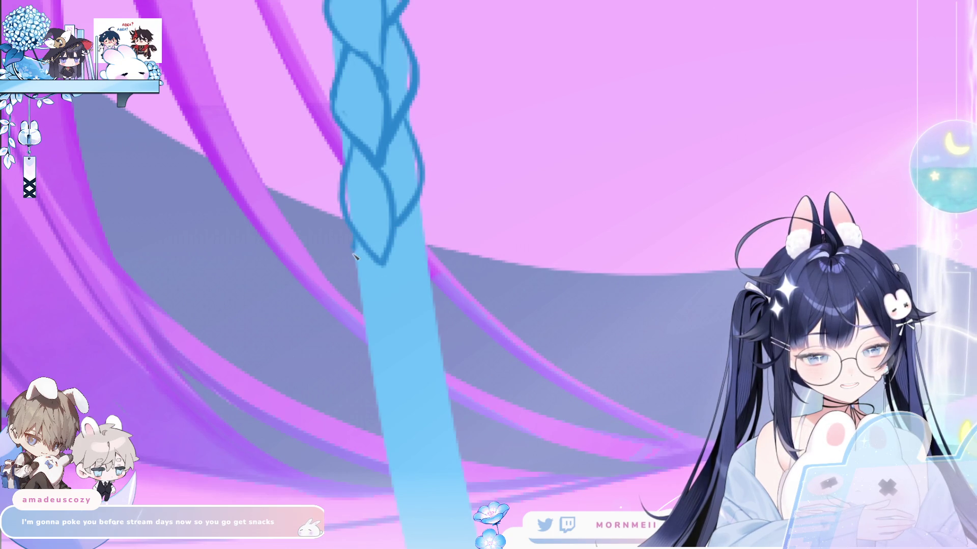
Draw the next loop's left curve and outline the braid's right edge lower down
{"action": "left_click_drag", "start_coordinate": [355, 256], "coordinate": [413, 342]}
{"action": "left_click_drag", "start_coordinate": [384, 264], "coordinate": [416, 342]}
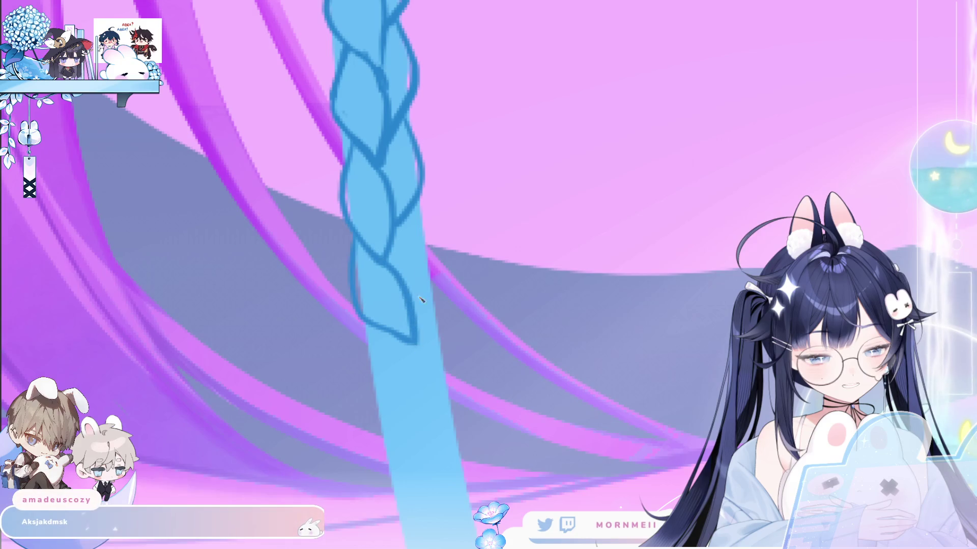
{"action": "key", "text": "ctrl+z"}
{"action": "left_click_drag", "start_coordinate": [426, 247], "coordinate": [413, 306]}
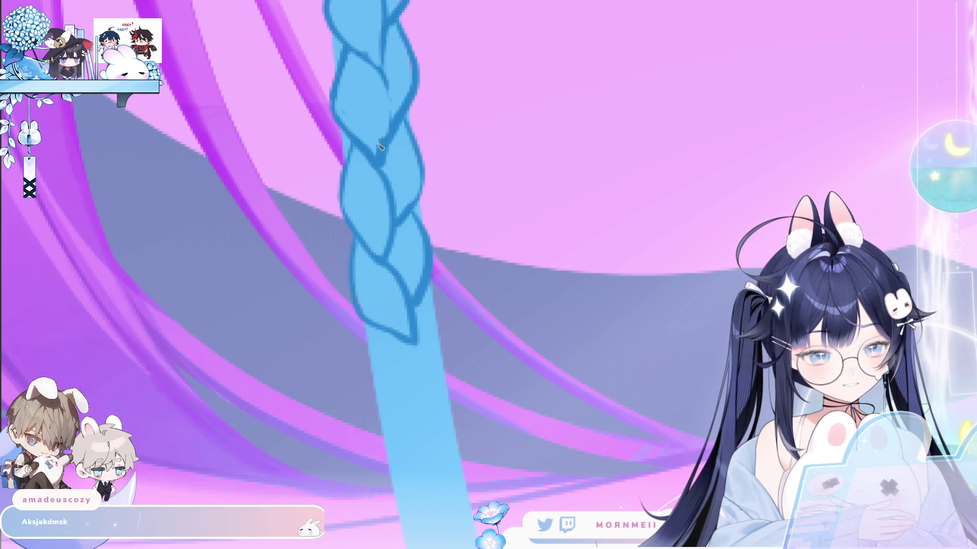
Move down the braid and add further segments with a right-side outline
{"action": "left_click_drag", "start_coordinate": [420, 77], "coordinate": [431, 216]}
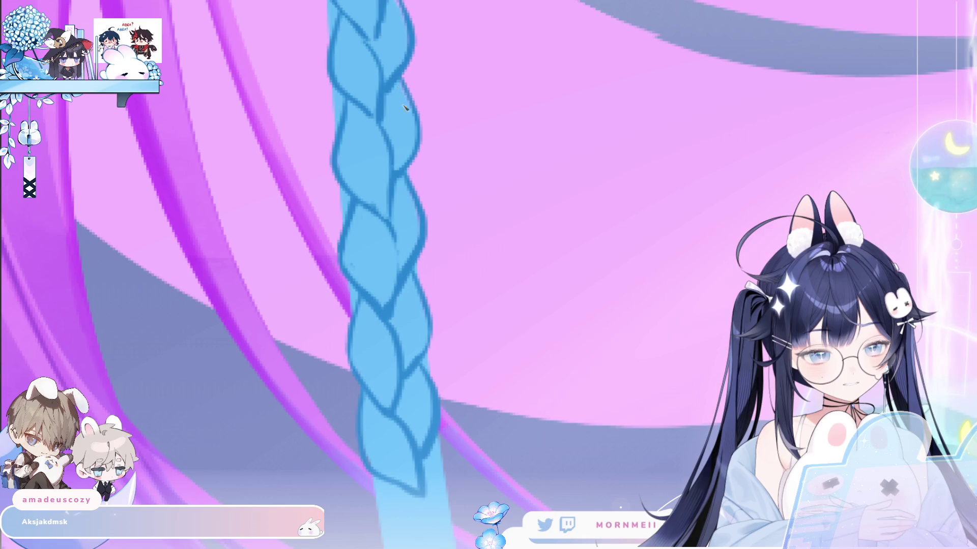
{"action": "scroll", "coordinate": [387, 104], "scroll_direction": "down", "scroll_amount": 5}
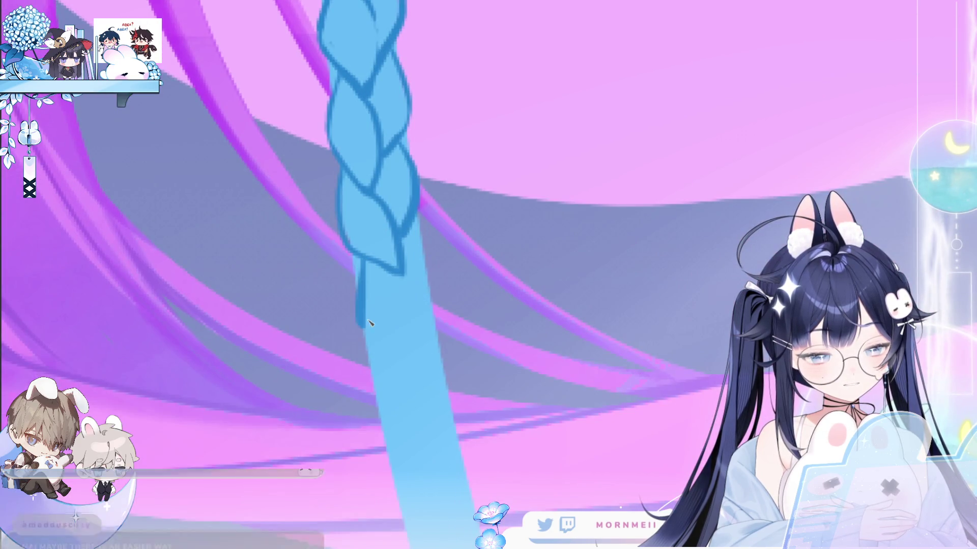
{"action": "left_click_drag", "start_coordinate": [362, 290], "coordinate": [392, 362]}
{"action": "mouse_move", "coordinate": [397, 274]}
{"action": "left_mouse_down"}
{"action": "mouse_move", "coordinate": [421, 329]}
{"action": "mouse_move", "coordinate": [394, 363]}
{"action": "left_mouse_up"}
{"action": "left_click_drag", "start_coordinate": [416, 218], "coordinate": [424, 313]}
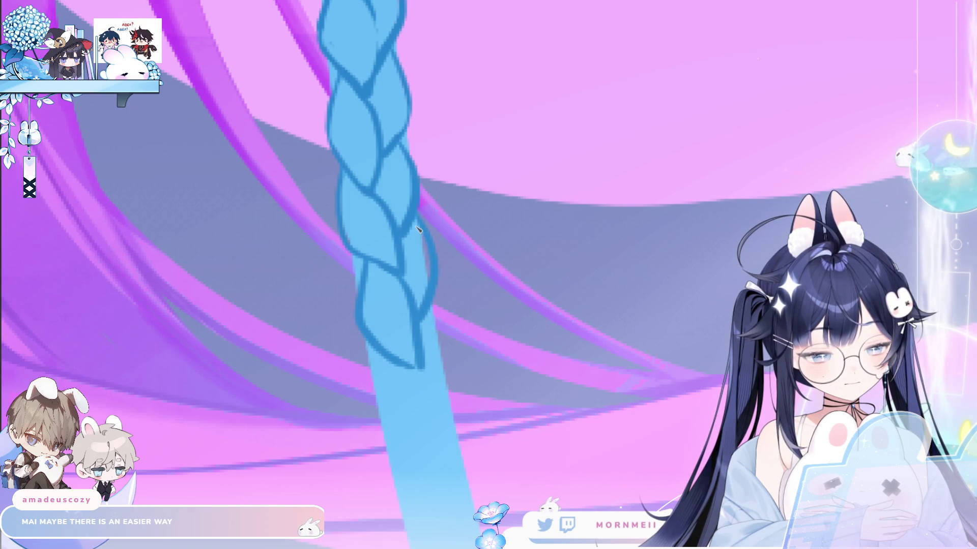
{"action": "scroll", "coordinate": [469, 214], "scroll_direction": "down", "scroll_amount": 5}
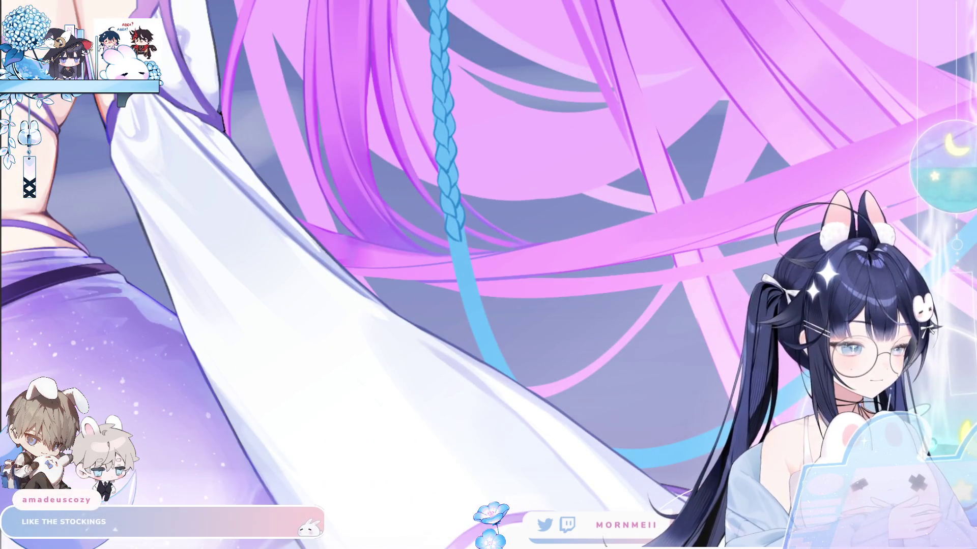
Zoom out, then zoom in and centre the view on the braid tip
{"action": "left_click_drag", "start_coordinate": [527, 254], "coordinate": [499, 230]}
{"action": "scroll", "coordinate": [486, 203], "scroll_direction": "up", "scroll_amount": 5}
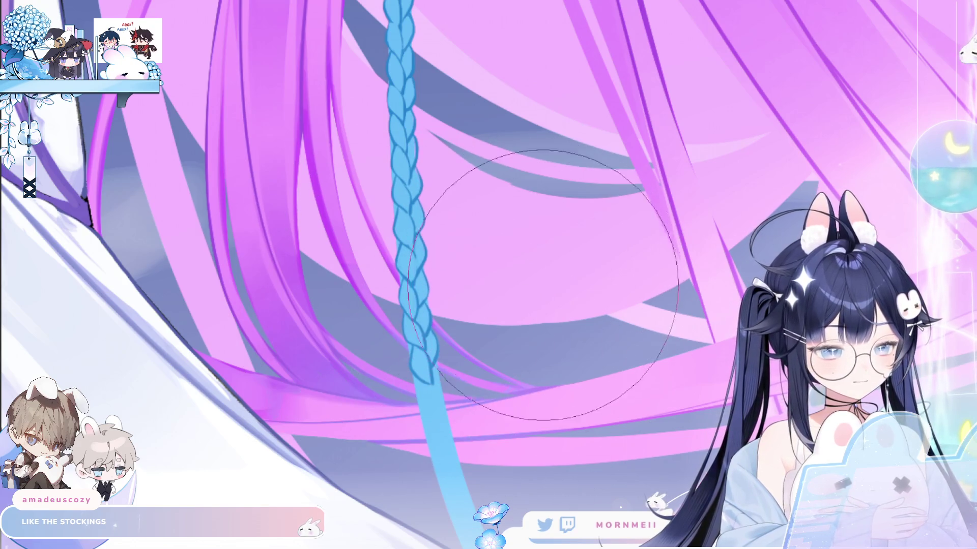
{"action": "left_click_drag", "start_coordinate": [615, 281], "coordinate": [428, 392]}
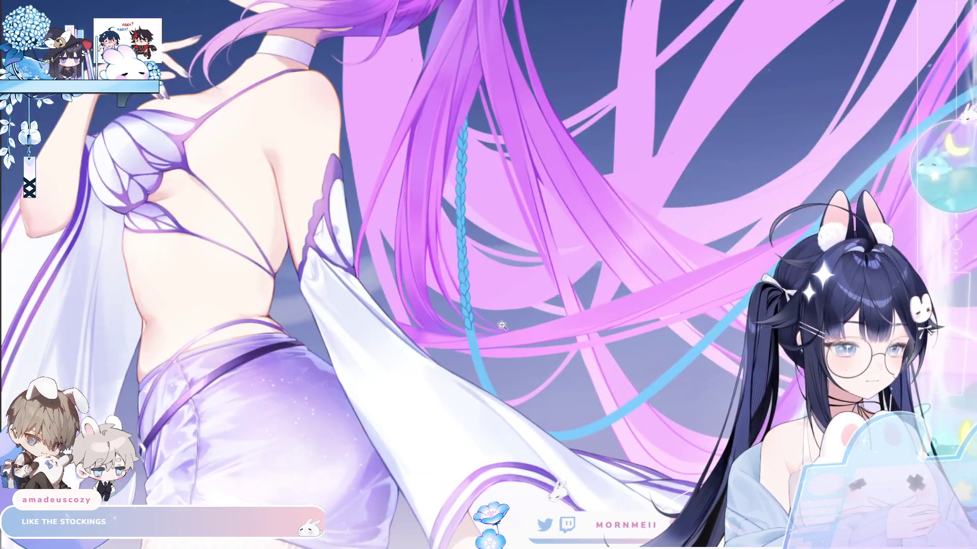
{"action": "left_click", "coordinate": [460, 317]}
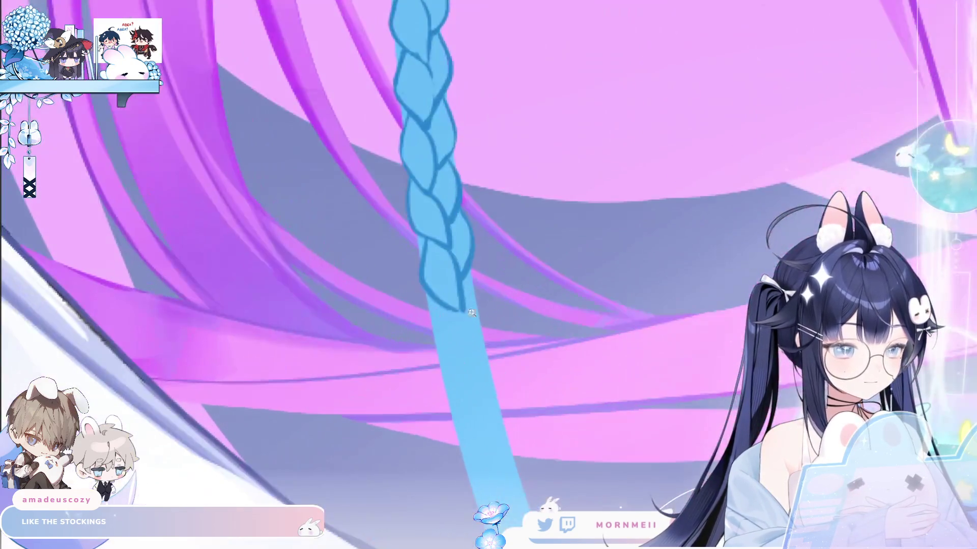
{"action": "left_click_drag", "start_coordinate": [459, 316], "coordinate": [368, 268]}
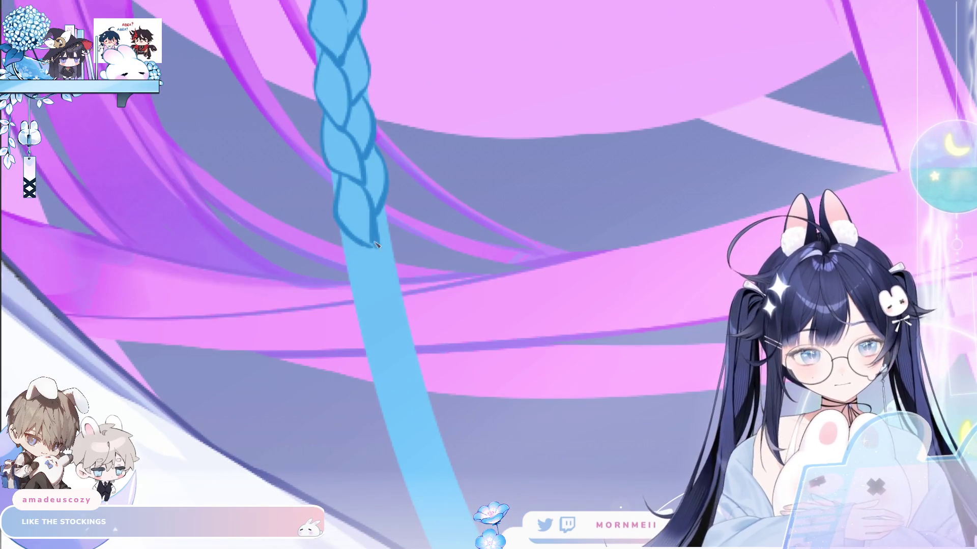
Close off the braid tip with outline strokes and outline a new lowest lobe
{"action": "left_click_drag", "start_coordinate": [387, 209], "coordinate": [392, 294]}
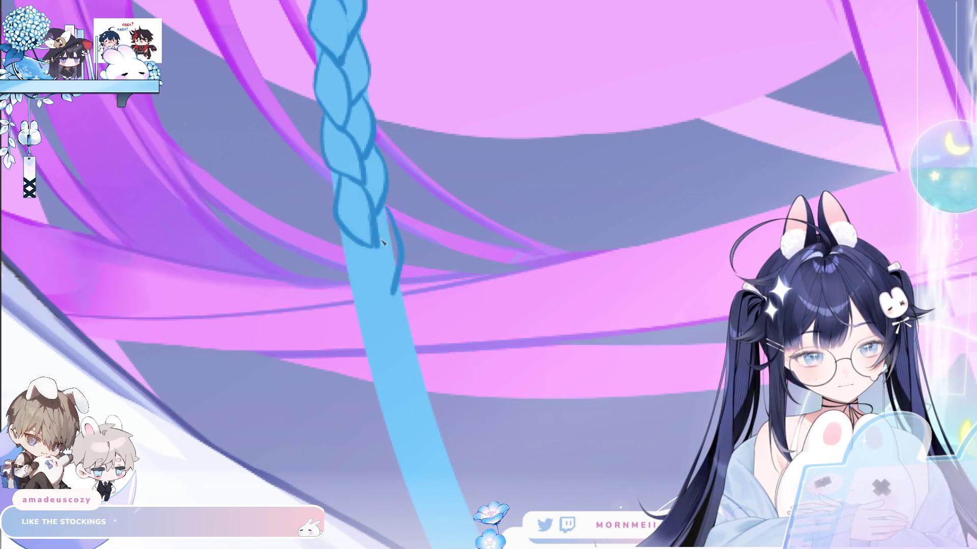
{"action": "left_click_drag", "start_coordinate": [373, 248], "coordinate": [390, 299]}
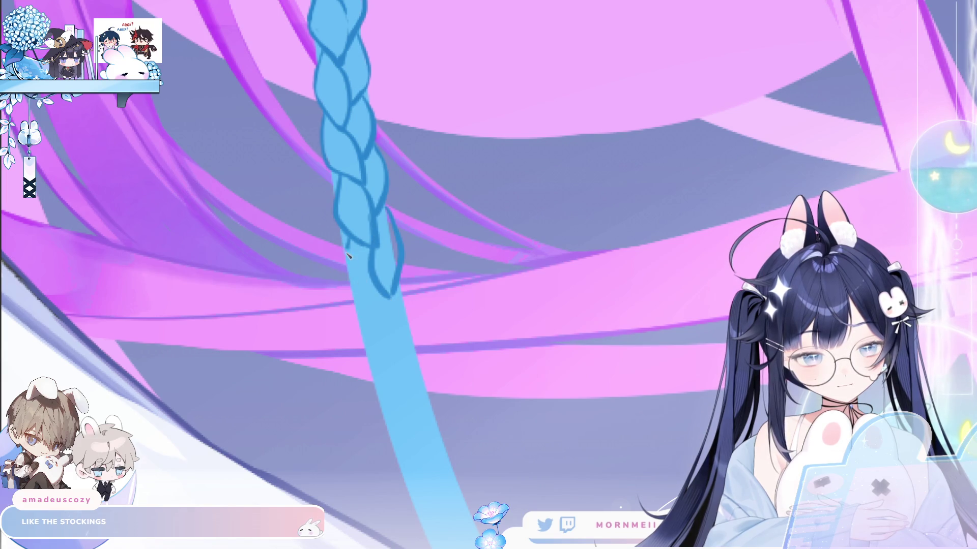
{"action": "left_click_drag", "start_coordinate": [347, 256], "coordinate": [387, 317]}
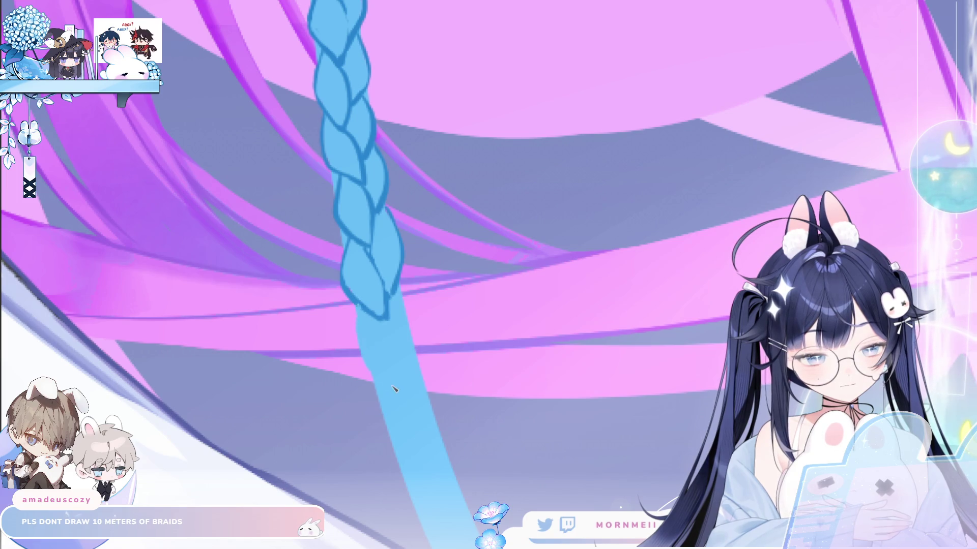
{"action": "left_click_drag", "start_coordinate": [356, 309], "coordinate": [400, 384]}
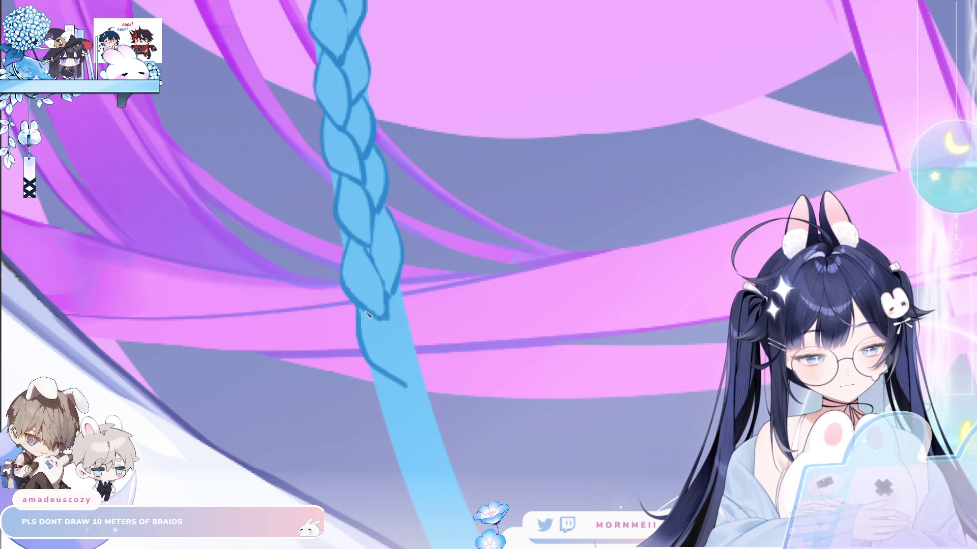
{"action": "left_click_drag", "start_coordinate": [368, 314], "coordinate": [406, 385]}
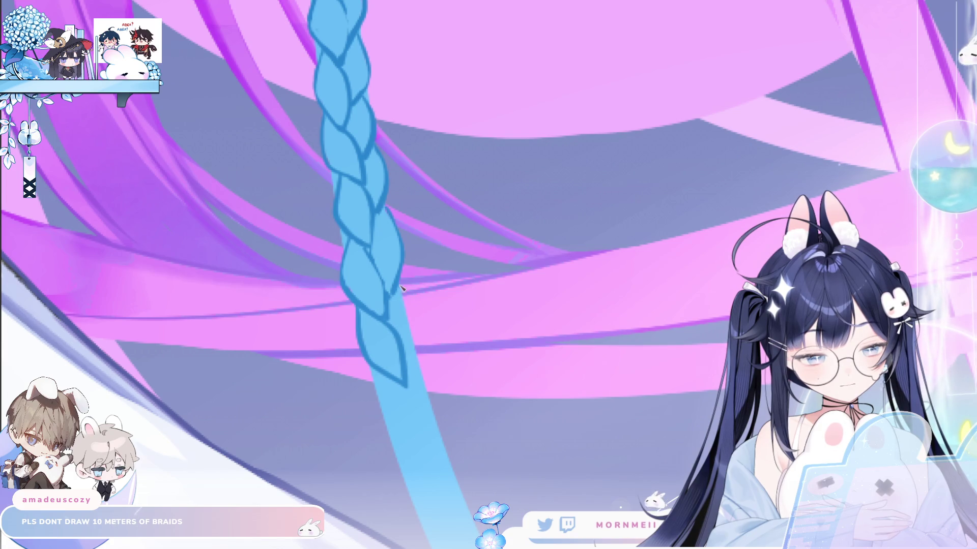
{"action": "scroll", "coordinate": [392, 270], "scroll_direction": "down", "scroll_amount": 3}
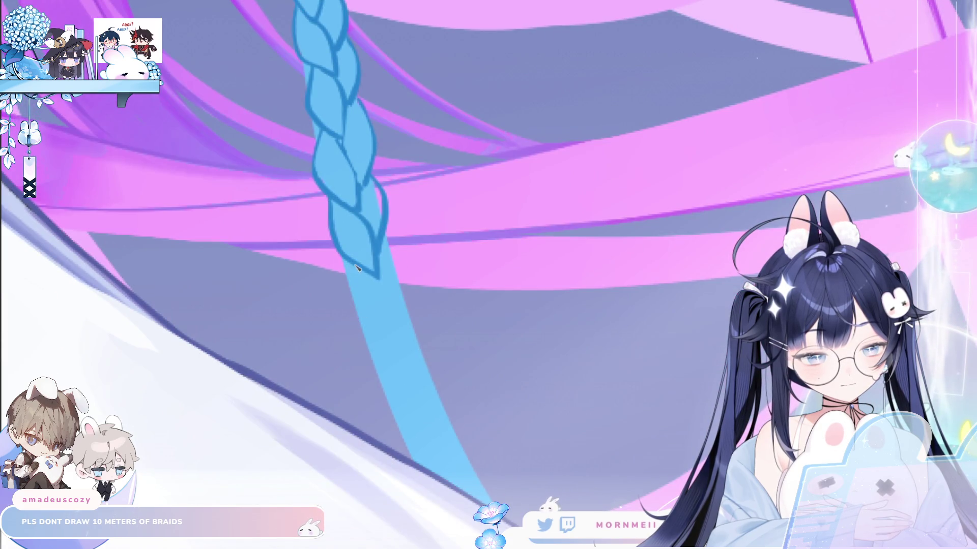
Outline a new lobe below the braid tip, redrawing its right-side outline
{"action": "left_click_drag", "start_coordinate": [377, 275], "coordinate": [390, 353]}
{"action": "left_click_drag", "start_coordinate": [391, 294], "coordinate": [395, 356]}
{"action": "left_click_drag", "start_coordinate": [385, 241], "coordinate": [404, 325]}
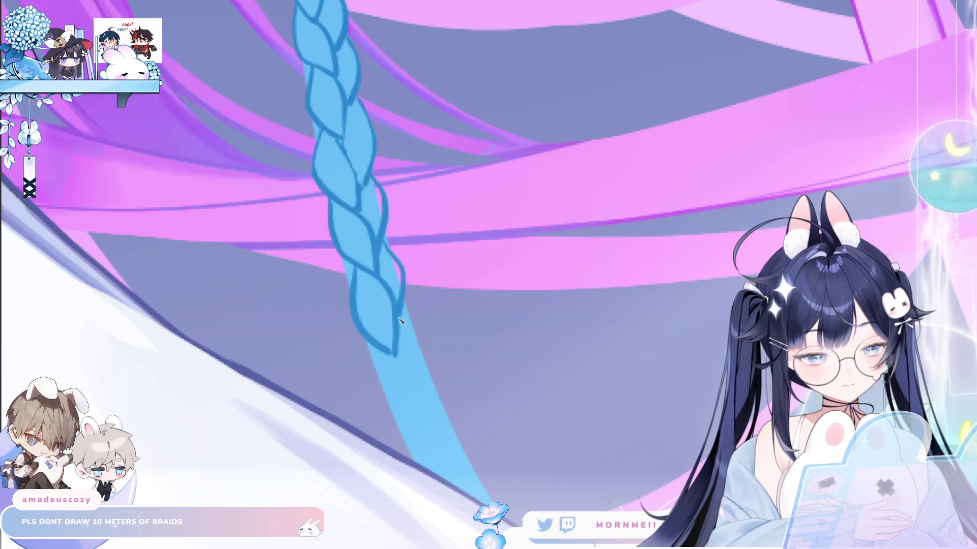
{"action": "key", "text": "ctrl+z"}
{"action": "left_click_drag", "start_coordinate": [386, 234], "coordinate": [402, 319]}
{"action": "key", "text": "ctrl+z"}
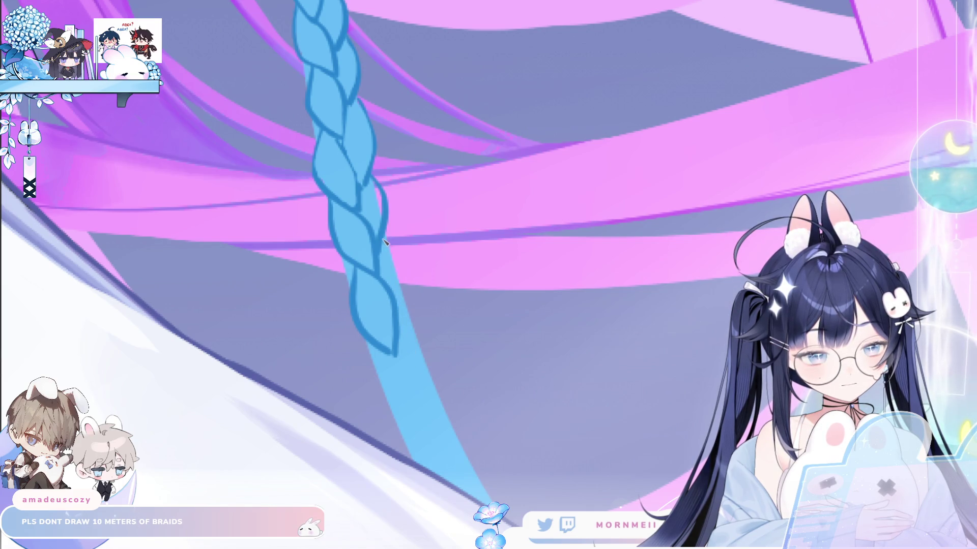
{"action": "left_click_drag", "start_coordinate": [385, 236], "coordinate": [406, 322]}
Close the lowest lobe's outline and retry extending the right edge and tip
{"action": "left_click_drag", "start_coordinate": [373, 363], "coordinate": [430, 416]}
{"action": "key", "text": "ctrl+z"}
{"action": "left_click_drag", "start_coordinate": [374, 345], "coordinate": [433, 413]}
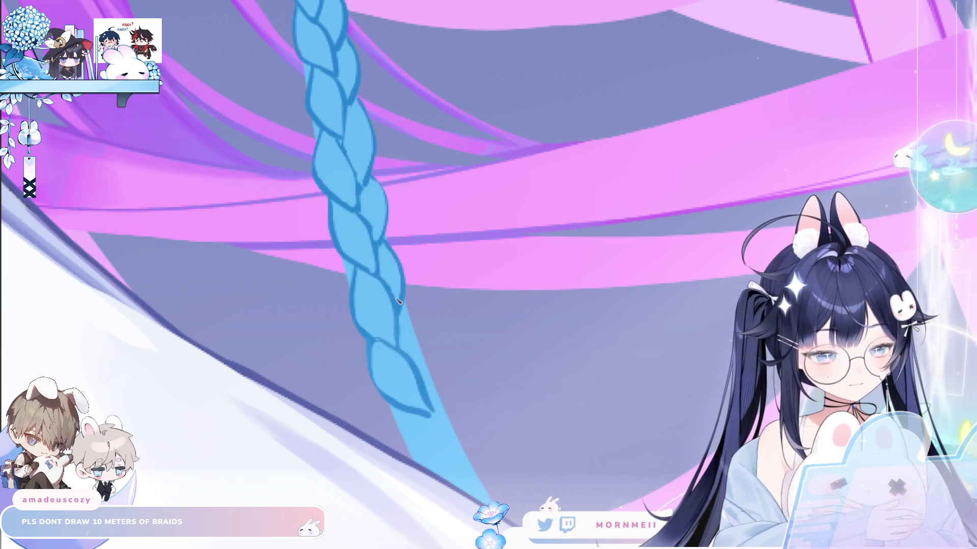
{"action": "mouse_move", "coordinate": [399, 308]}
{"action": "left_mouse_down"}
{"action": "mouse_move", "coordinate": [418, 333]}
{"action": "mouse_move", "coordinate": [426, 379]}
{"action": "left_mouse_up"}
{"action": "key", "text": "ctrl+z"}
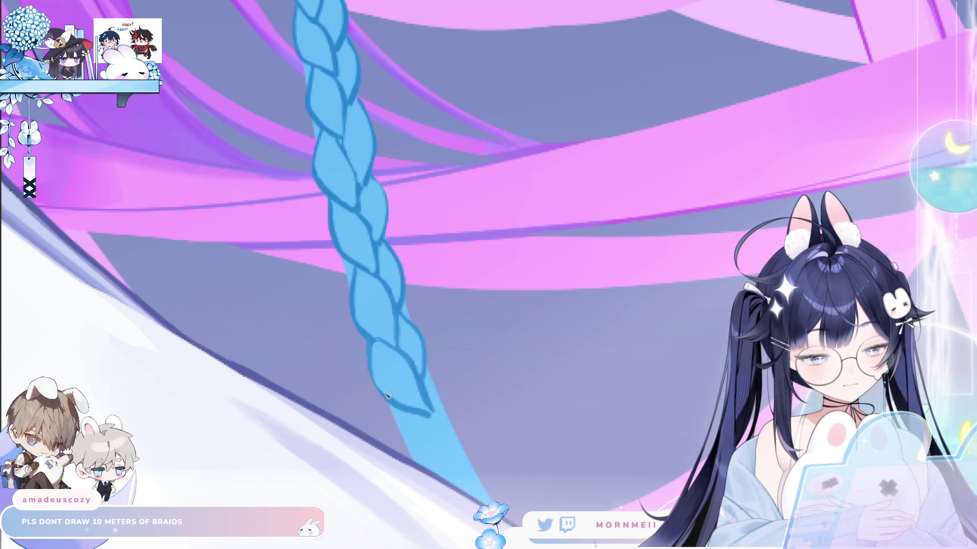
{"action": "mouse_move", "coordinate": [387, 402]}
{"action": "left_mouse_down"}
{"action": "mouse_move", "coordinate": [422, 447]}
{"action": "mouse_move", "coordinate": [449, 449]}
{"action": "left_mouse_up"}
{"action": "key", "text": "ctrl+z"}
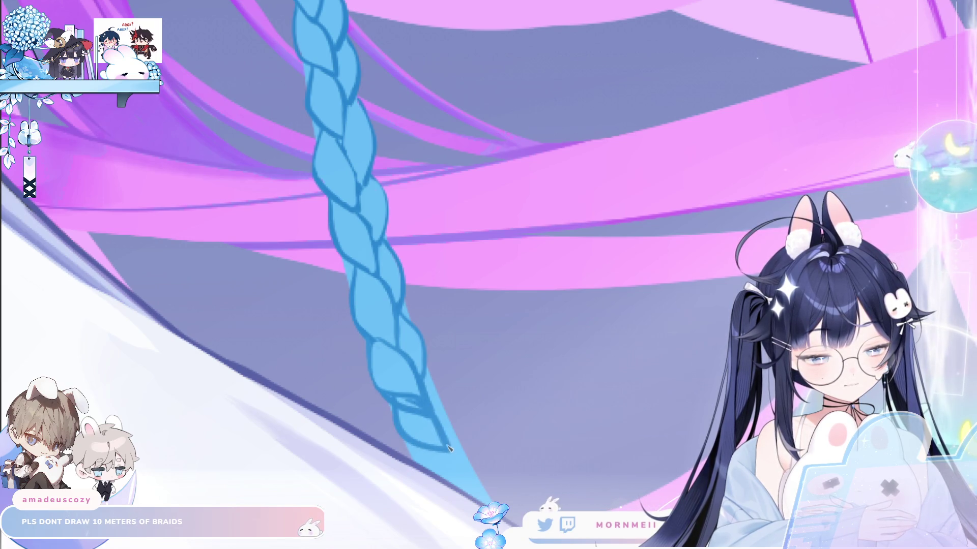
{"action": "mouse_move", "coordinate": [427, 367]}
{"action": "left_mouse_down"}
{"action": "mouse_move", "coordinate": [447, 397]}
{"action": "mouse_move", "coordinate": [451, 450]}
{"action": "mouse_move", "coordinate": [430, 292]}
{"action": "left_mouse_up"}
{"action": "key", "text": "ctrl+z"}
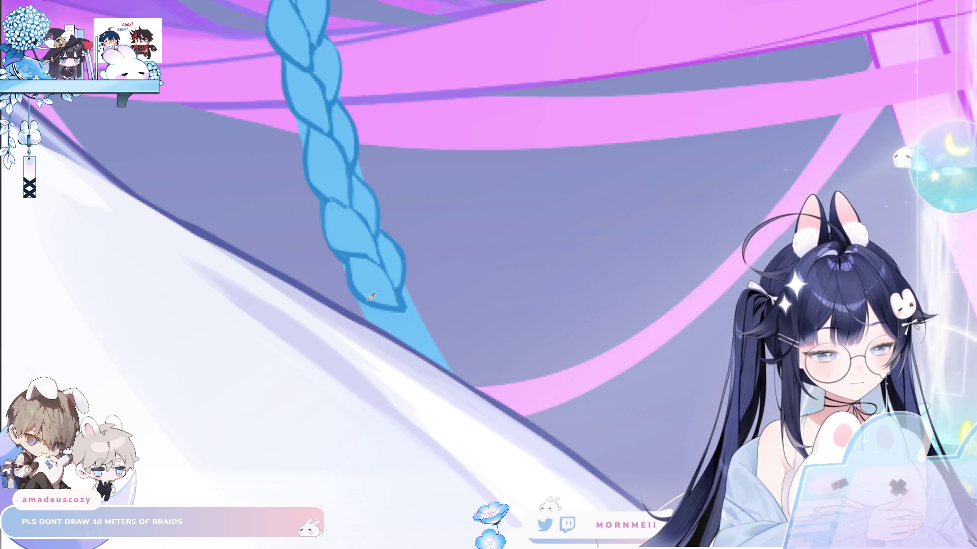
Draw a final lobe so the braid's tip meets the white sleeve's edge
{"action": "mouse_move", "coordinate": [370, 308]}
{"action": "left_mouse_down"}
{"action": "mouse_move", "coordinate": [375, 325]}
{"action": "mouse_move", "coordinate": [431, 359]}
{"action": "left_mouse_up"}
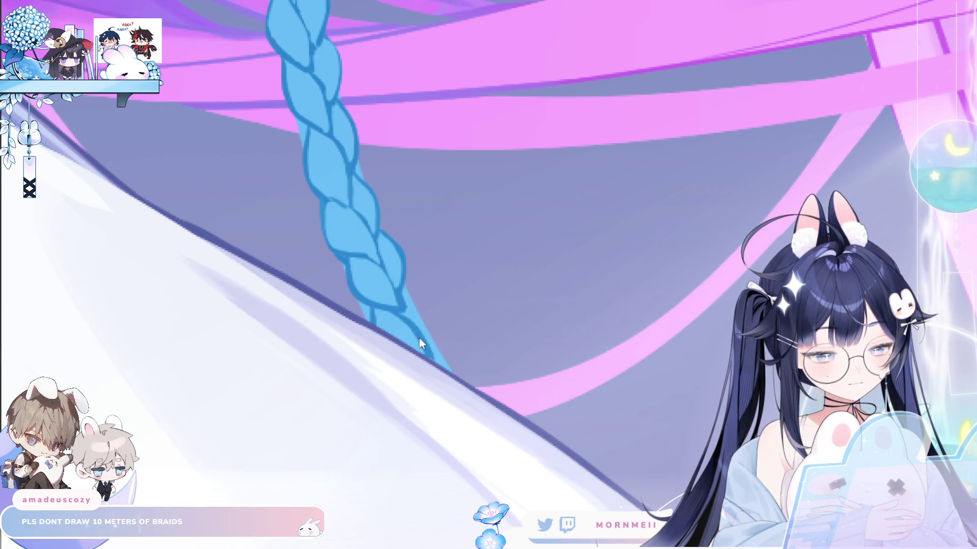
{"action": "left_click_drag", "start_coordinate": [402, 311], "coordinate": [441, 370]}
{"action": "left_click_drag", "start_coordinate": [403, 283], "coordinate": [430, 342]}
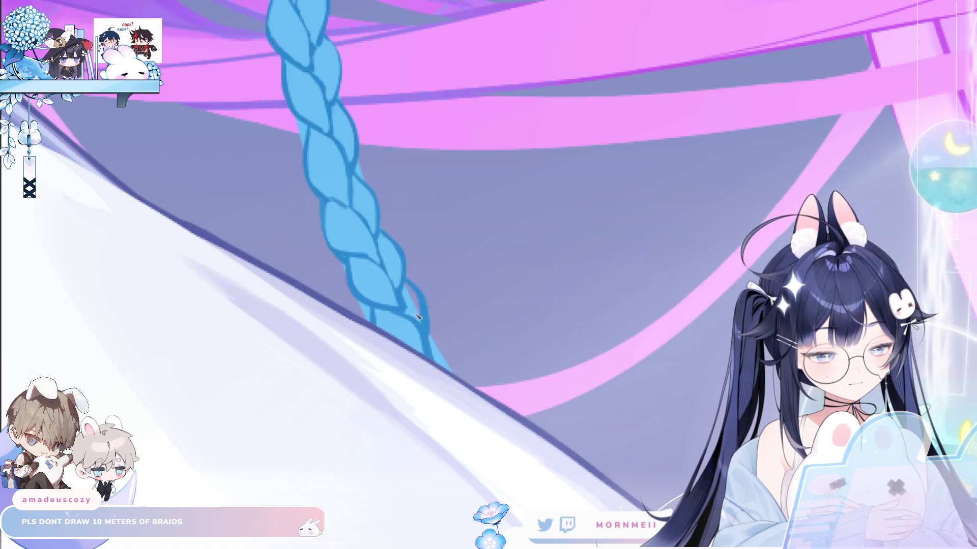
{"action": "key", "text": "ctrl+z"}
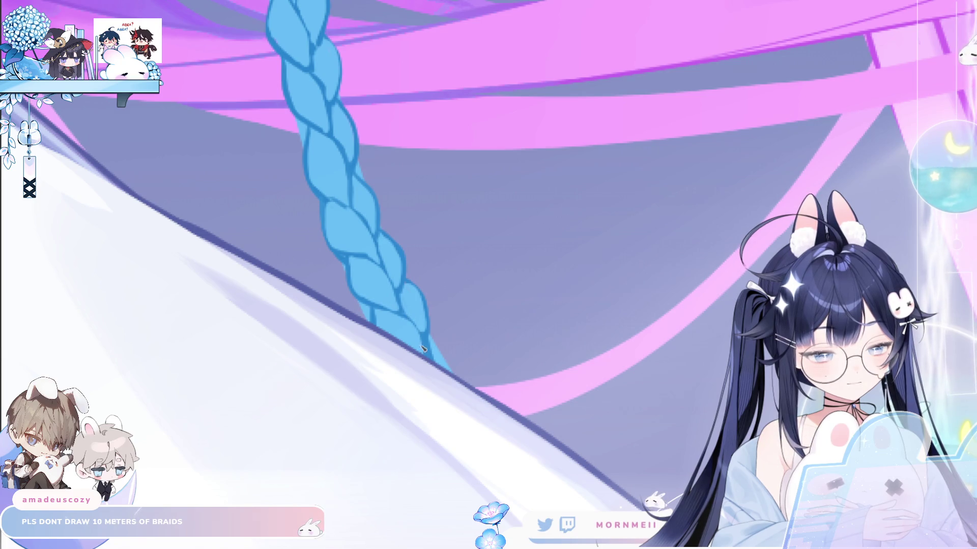
{"action": "scroll", "coordinate": [414, 321], "scroll_direction": "down", "scroll_amount": 4}
{"action": "scroll", "coordinate": [541, 316], "scroll_direction": "up", "scroll_amount": 5}
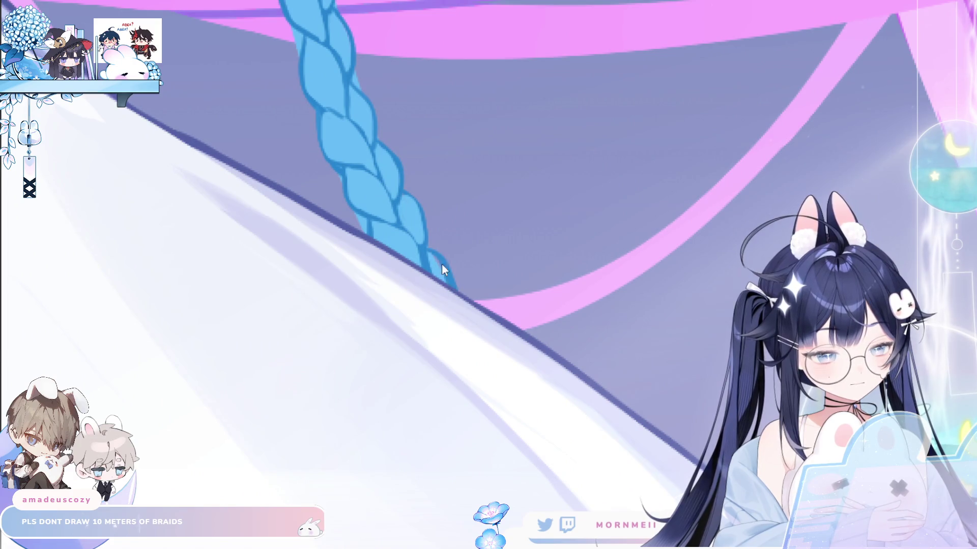
{"action": "left_click_drag", "start_coordinate": [432, 248], "coordinate": [456, 291]}
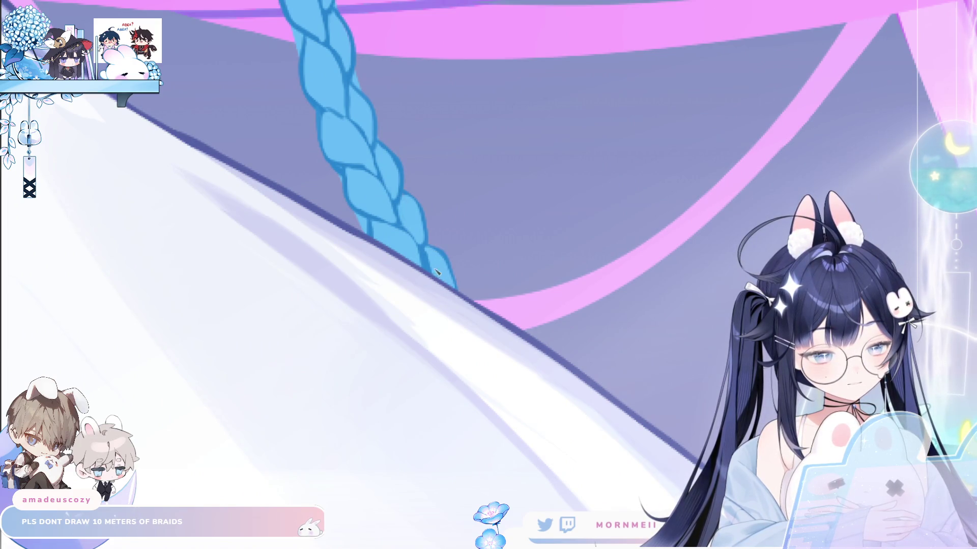
{"action": "scroll", "coordinate": [470, 175], "scroll_direction": "down", "scroll_amount": 4}
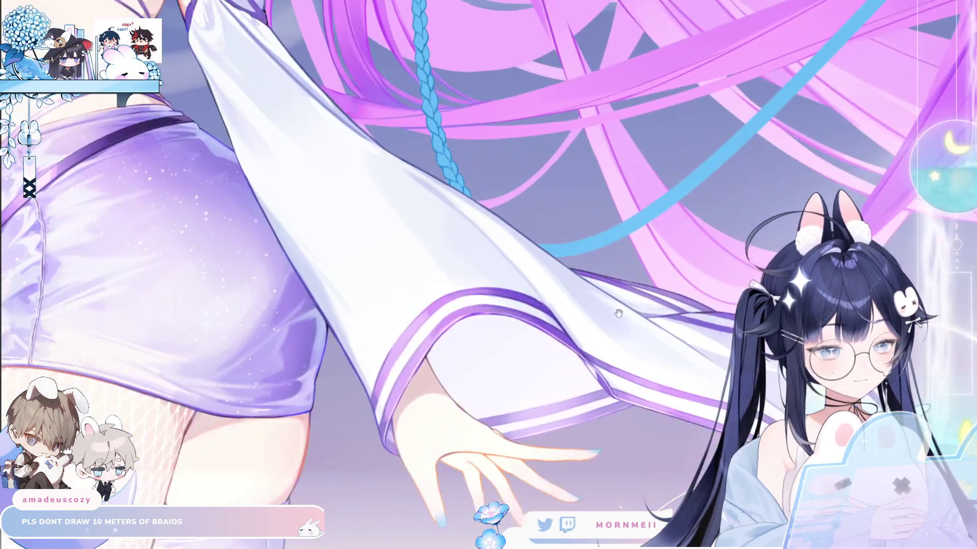
Rotate the canvas and draw two dark blue outline strokes carrying the braid down toward the cyan strand
{"action": "scroll", "coordinate": [373, 424], "scroll_direction": "up", "scroll_amount": 3}
{"action": "scroll", "coordinate": [305, 383], "scroll_direction": "up", "scroll_amount": 3}
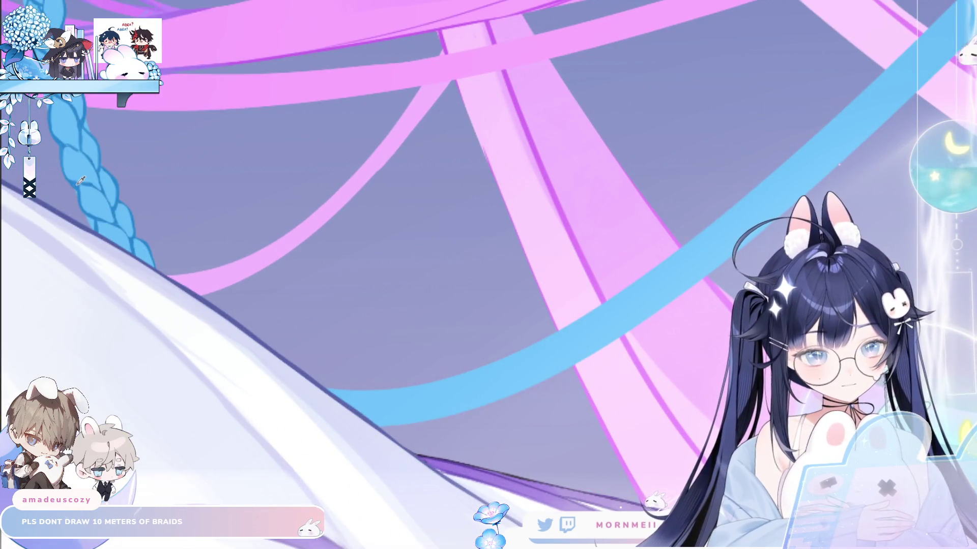
{"action": "mouse_move", "coordinate": [465, 215]}
{"action": "left_mouse_down"}
{"action": "mouse_move", "coordinate": [385, 129]}
{"action": "mouse_move", "coordinate": [392, 159]}
{"action": "mouse_move", "coordinate": [642, 51]}
{"action": "left_mouse_up"}
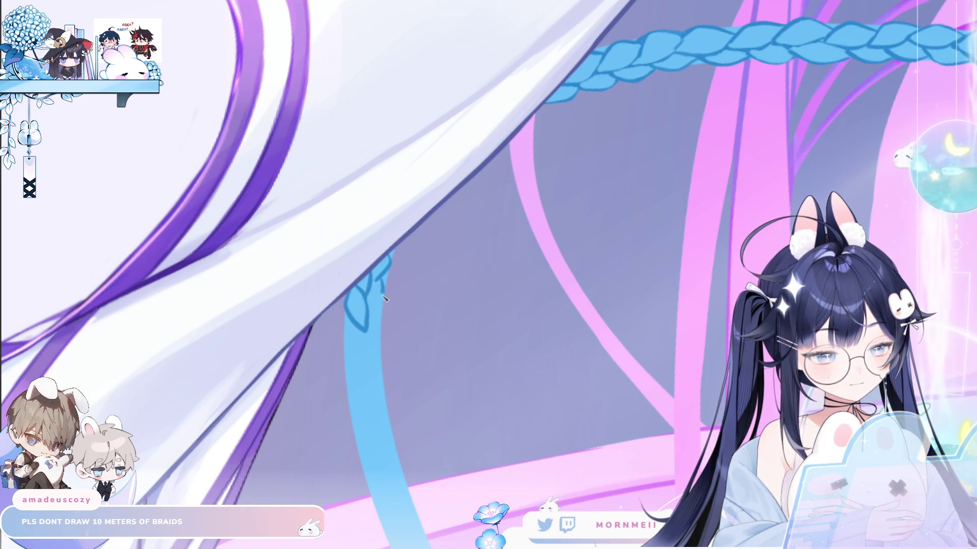
{"action": "left_click_drag", "start_coordinate": [357, 325], "coordinate": [350, 357]}
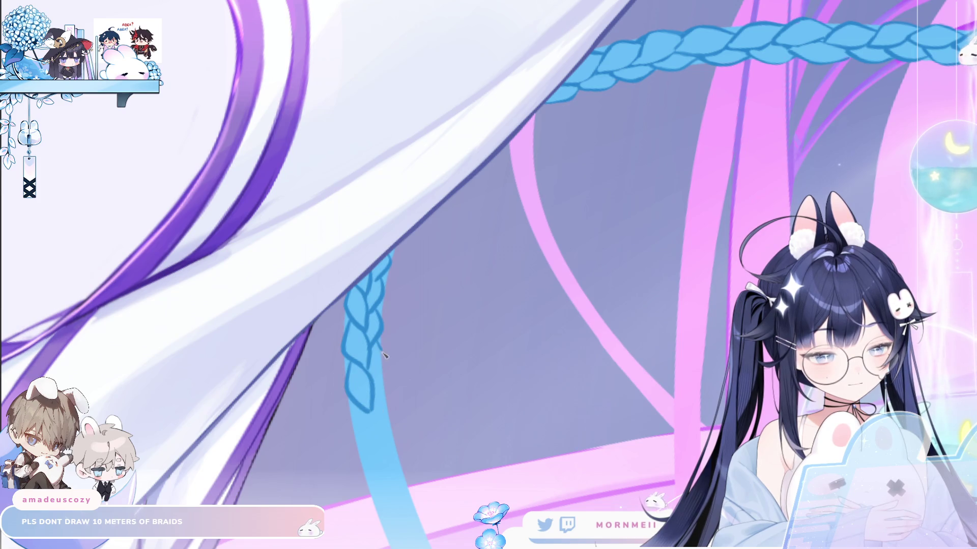
{"action": "left_click_drag", "start_coordinate": [382, 351], "coordinate": [376, 393]}
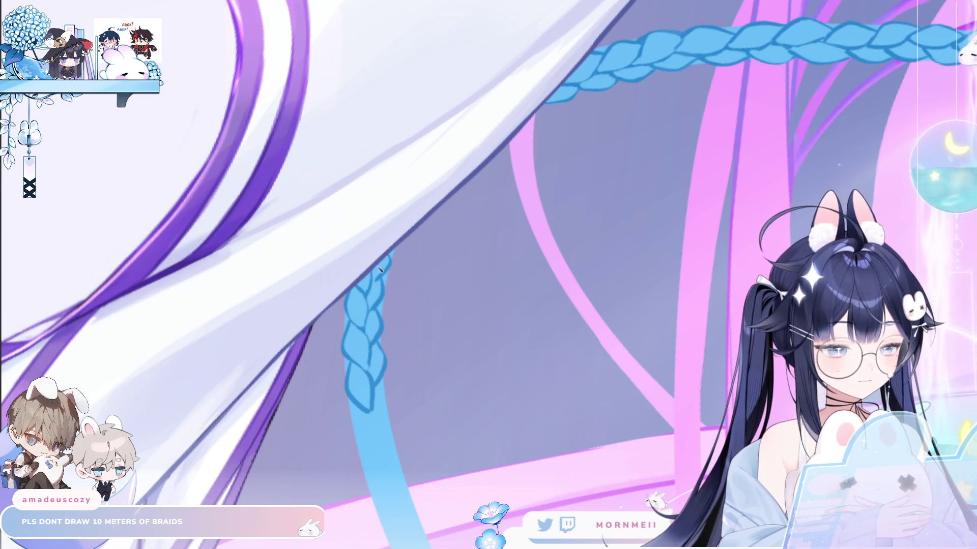
{"action": "scroll", "coordinate": [458, 309], "scroll_direction": "down", "scroll_amount": 3}
{"action": "scroll", "coordinate": [486, 262], "scroll_direction": "down", "scroll_amount": 2}
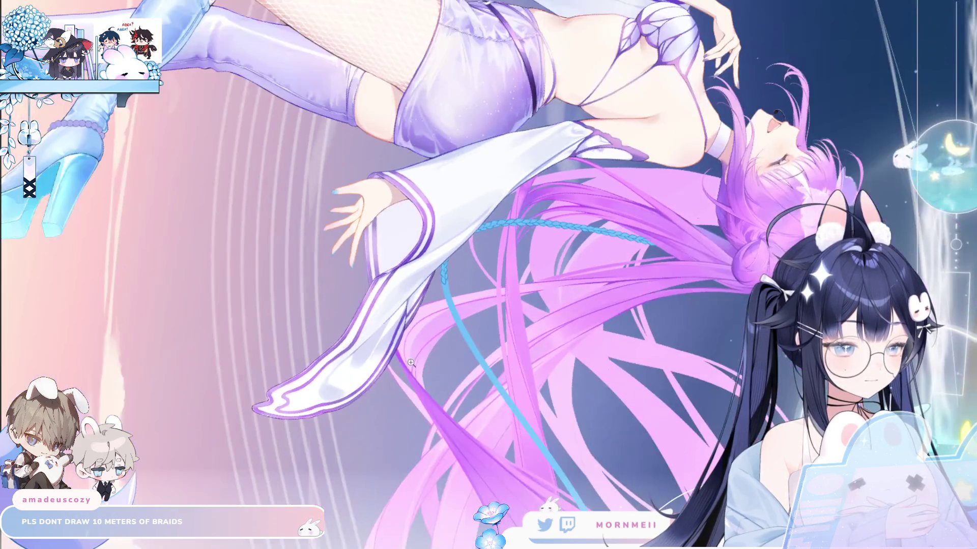
Draw the next plait's edges below the braid, redoing the overlong right-edge strokes, and close its lower end
{"action": "scroll", "coordinate": [485, 262], "scroll_direction": "up", "scroll_amount": 3}
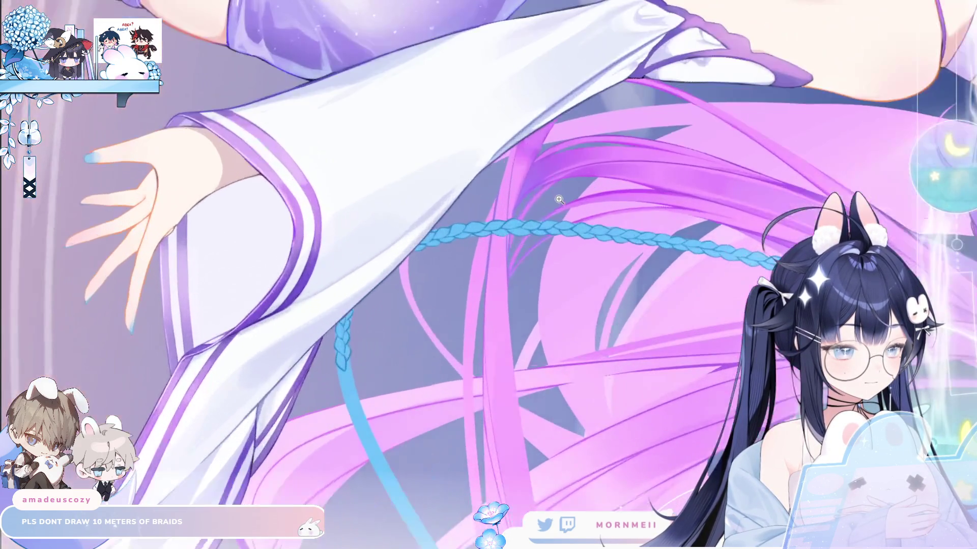
{"action": "scroll", "coordinate": [341, 347], "scroll_direction": "up", "scroll_amount": 3}
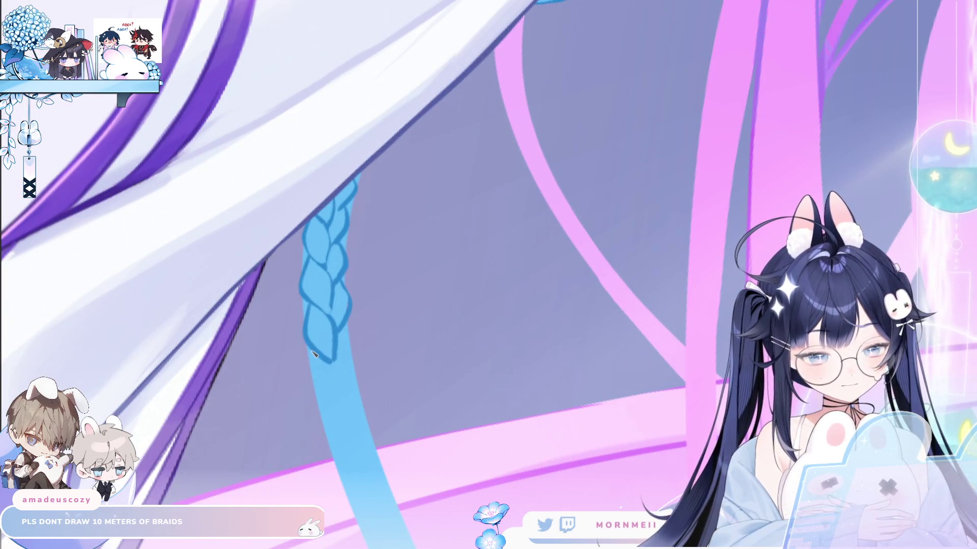
{"action": "left_click_drag", "start_coordinate": [312, 357], "coordinate": [337, 407]}
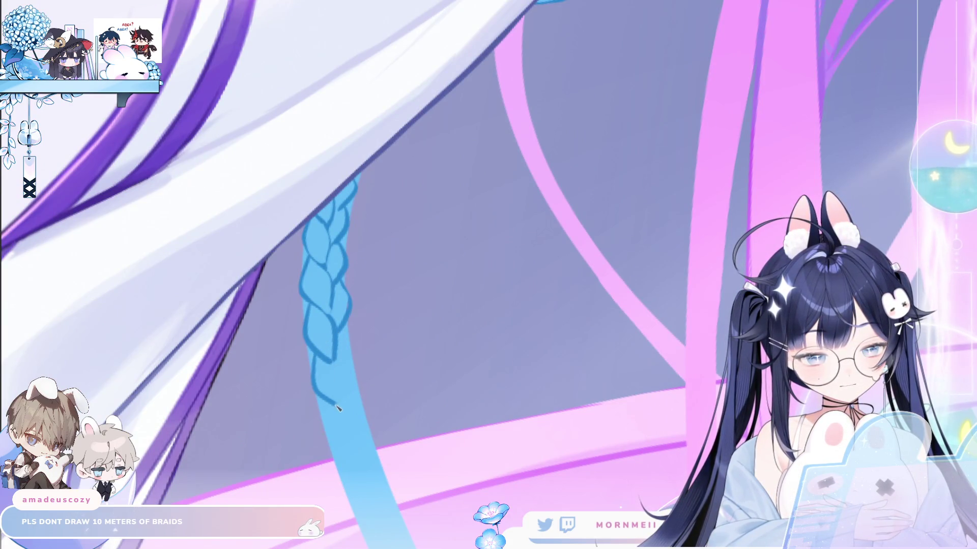
{"action": "mouse_move", "coordinate": [348, 330]}
{"action": "left_mouse_down"}
{"action": "mouse_move", "coordinate": [356, 348]}
{"action": "mouse_move", "coordinate": [343, 382]}
{"action": "left_mouse_up"}
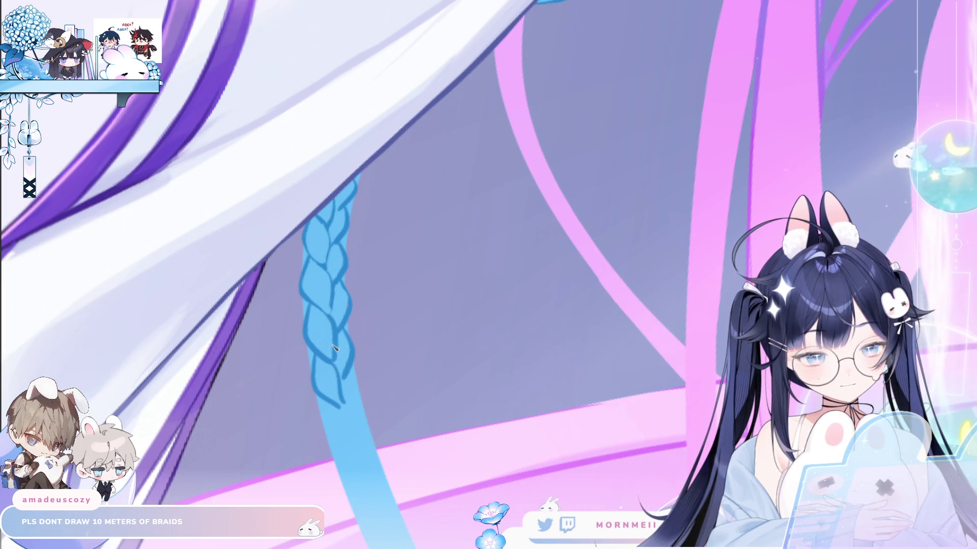
{"action": "key", "text": "ctrl+z"}
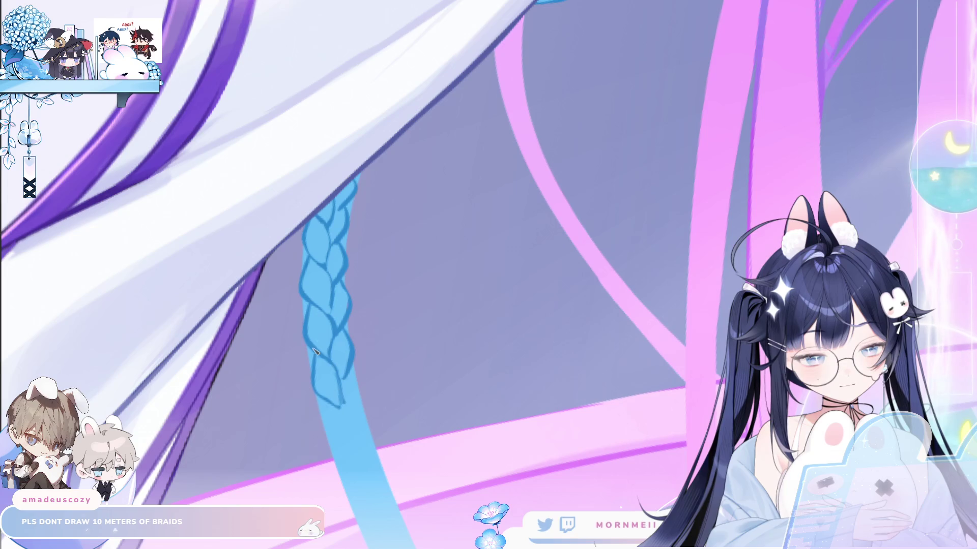
{"action": "left_click_drag", "start_coordinate": [355, 381], "coordinate": [359, 428]}
{"action": "key", "text": "ctrl+z"}
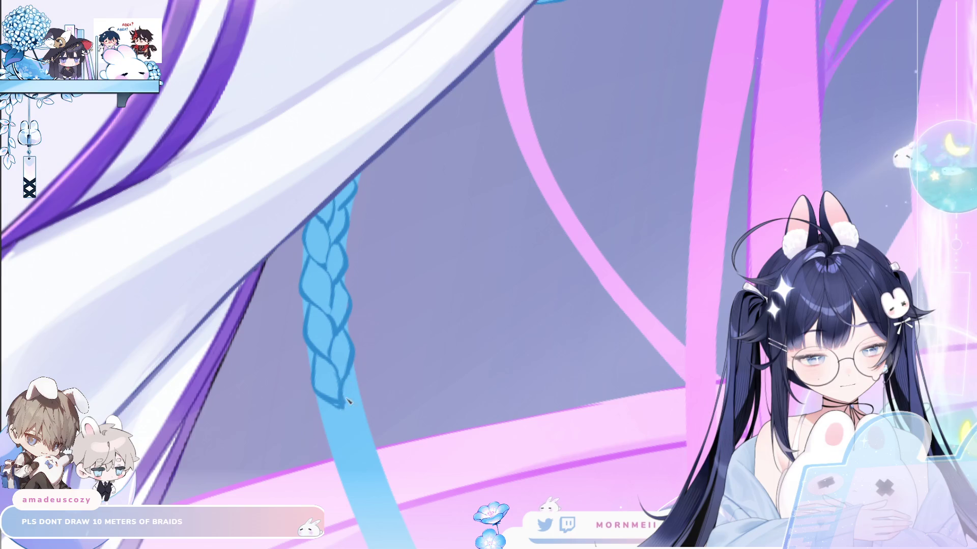
{"action": "mouse_move", "coordinate": [350, 379]}
{"action": "left_mouse_down"}
{"action": "mouse_move", "coordinate": [362, 409]}
{"action": "mouse_move", "coordinate": [326, 422]}
{"action": "mouse_move", "coordinate": [346, 452]}
{"action": "left_mouse_up"}
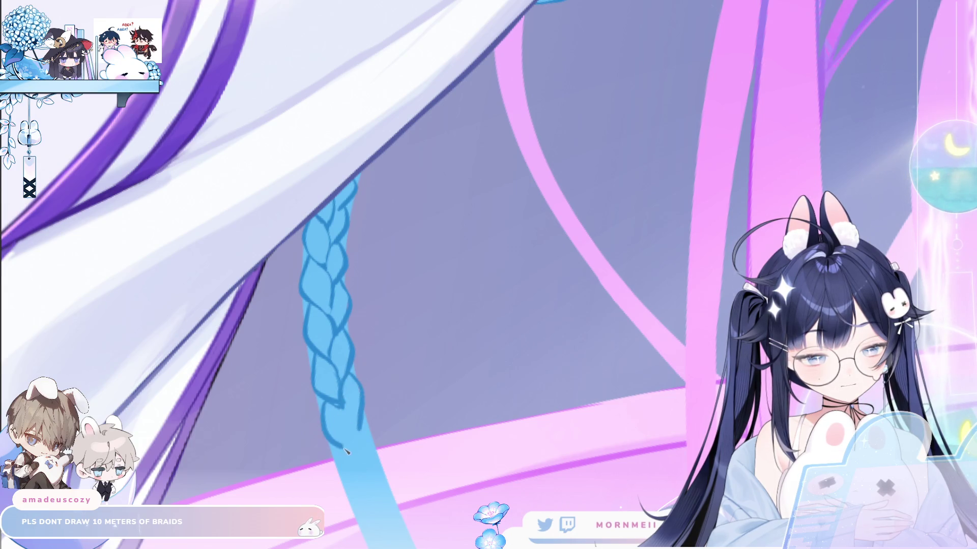
{"action": "mouse_move", "coordinate": [344, 409]}
{"action": "left_mouse_down"}
{"action": "mouse_move", "coordinate": [361, 427]}
{"action": "mouse_move", "coordinate": [353, 302]}
{"action": "mouse_move", "coordinate": [345, 326]}
{"action": "mouse_move", "coordinate": [362, 377]}
{"action": "left_mouse_up"}
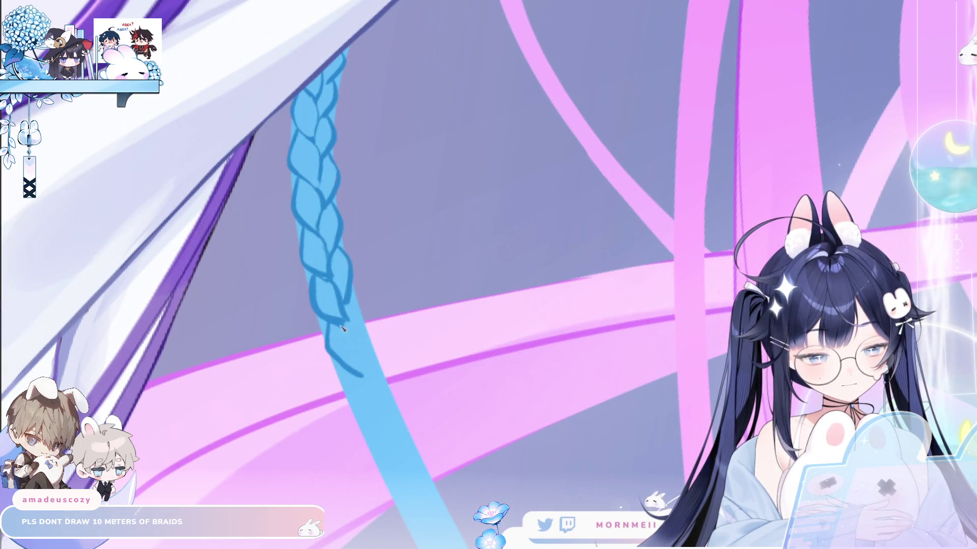
Extend the braid edges further, pan down, and outline another plait curving below the braid tip
{"action": "left_click_drag", "start_coordinate": [356, 302], "coordinate": [365, 350]}
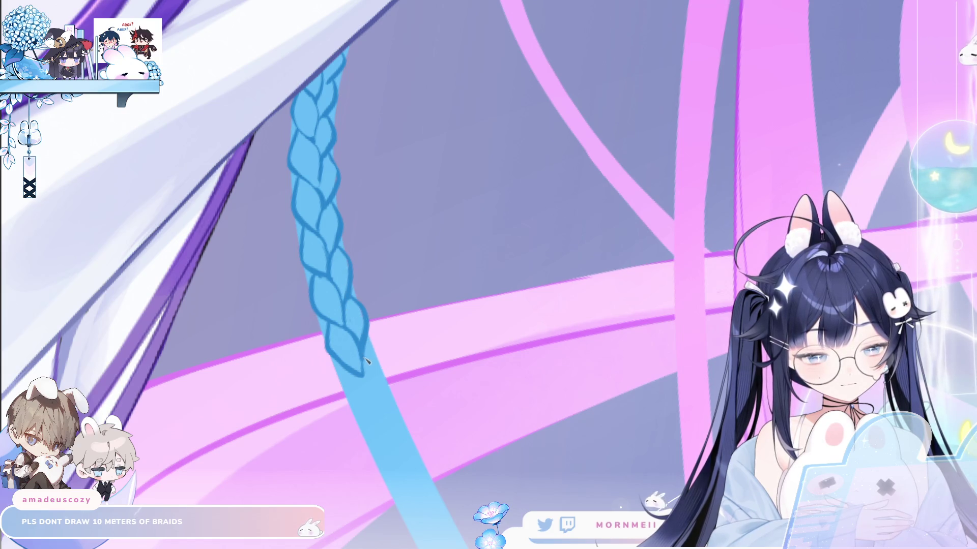
{"action": "mouse_move", "coordinate": [348, 375]}
{"action": "left_mouse_down"}
{"action": "mouse_move", "coordinate": [350, 403]}
{"action": "mouse_move", "coordinate": [381, 421]}
{"action": "mouse_move", "coordinate": [357, 407]}
{"action": "left_mouse_up"}
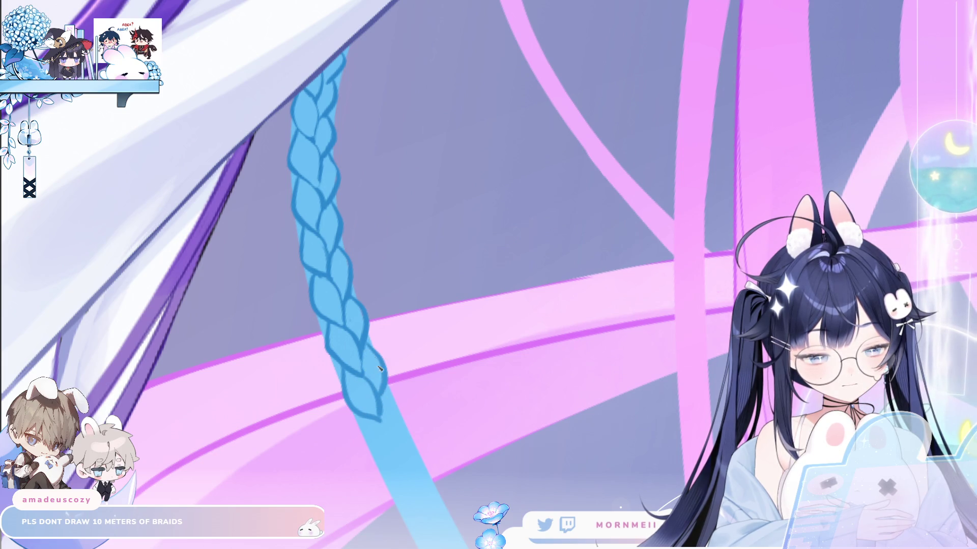
{"action": "left_click_drag", "start_coordinate": [360, 346], "coordinate": [314, 183]}
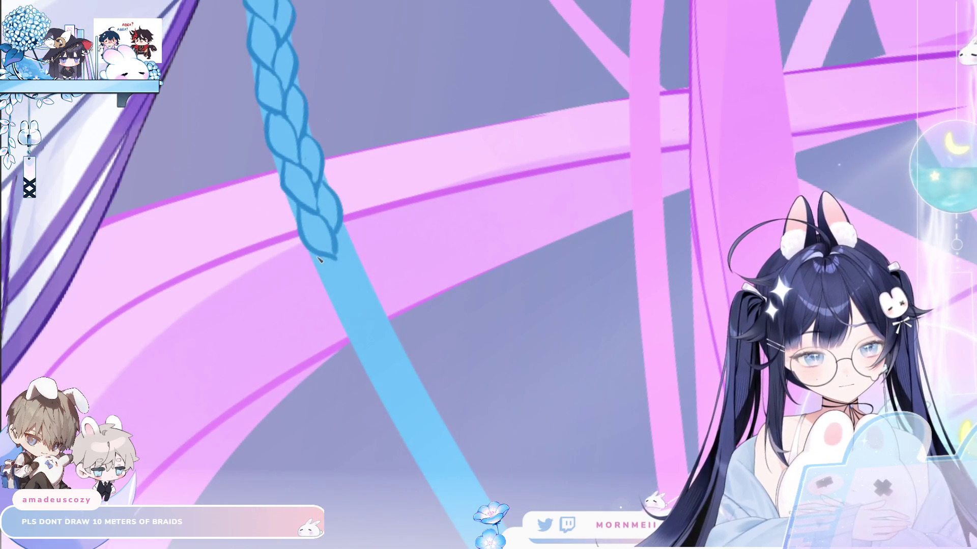
{"action": "left_click_drag", "start_coordinate": [322, 265], "coordinate": [352, 307]}
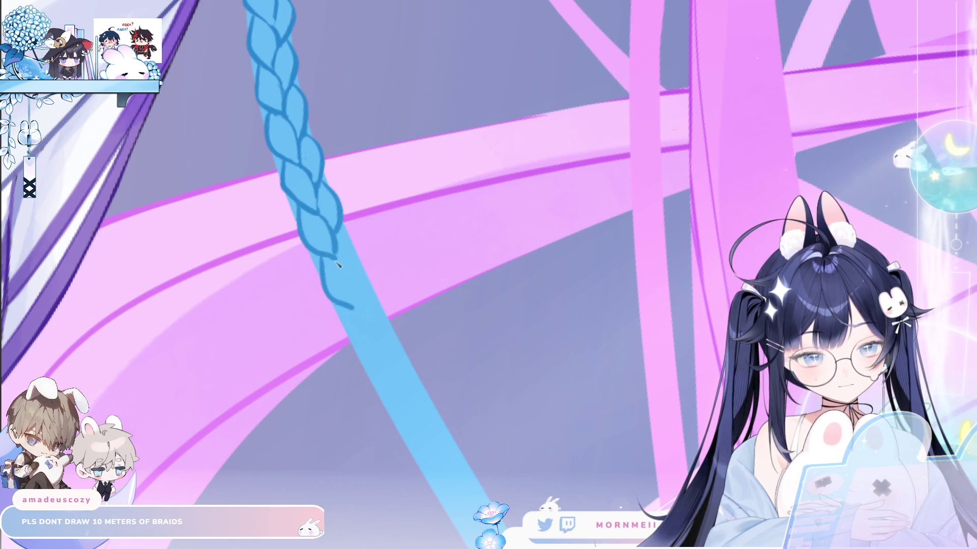
{"action": "left_click_drag", "start_coordinate": [345, 231], "coordinate": [353, 250]}
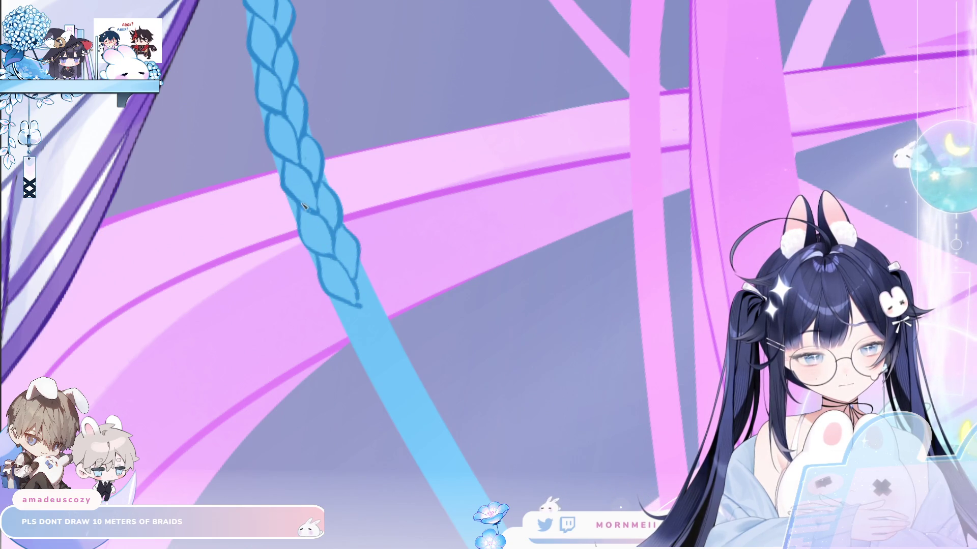
{"action": "key", "text": "ctrl+minus"}
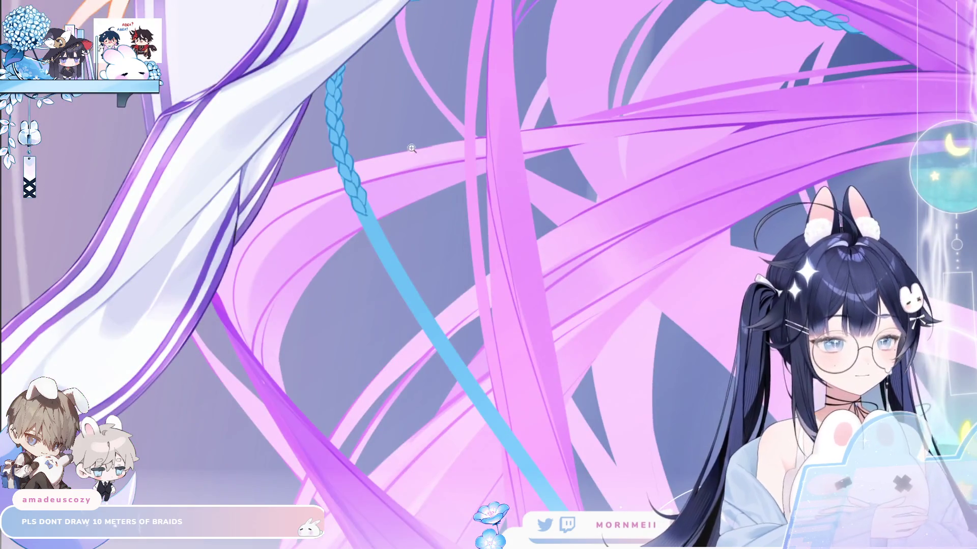
Outline one more plait below the braid end with a straight edge and a short side stroke
{"action": "key", "text": "ctrl+minus"}
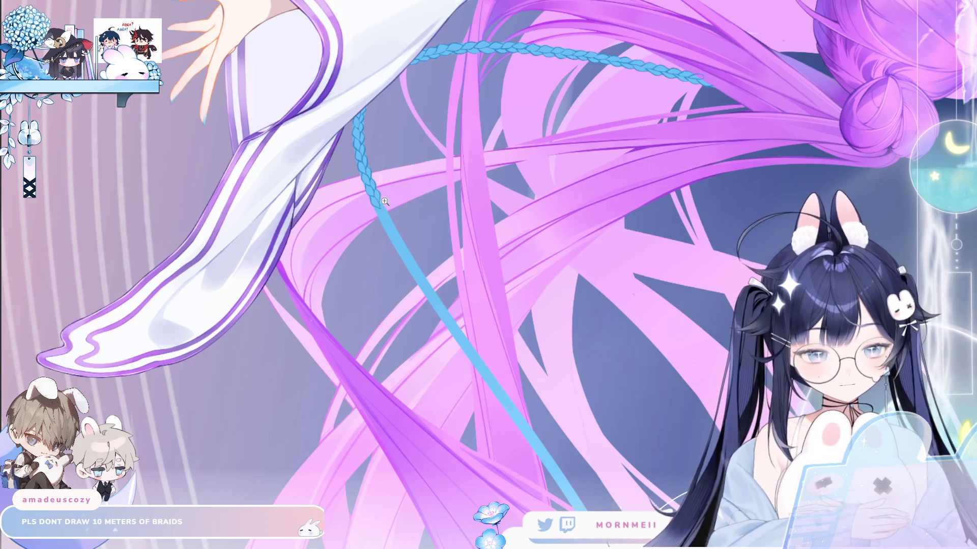
{"action": "key", "text": "ctrl+plus"}
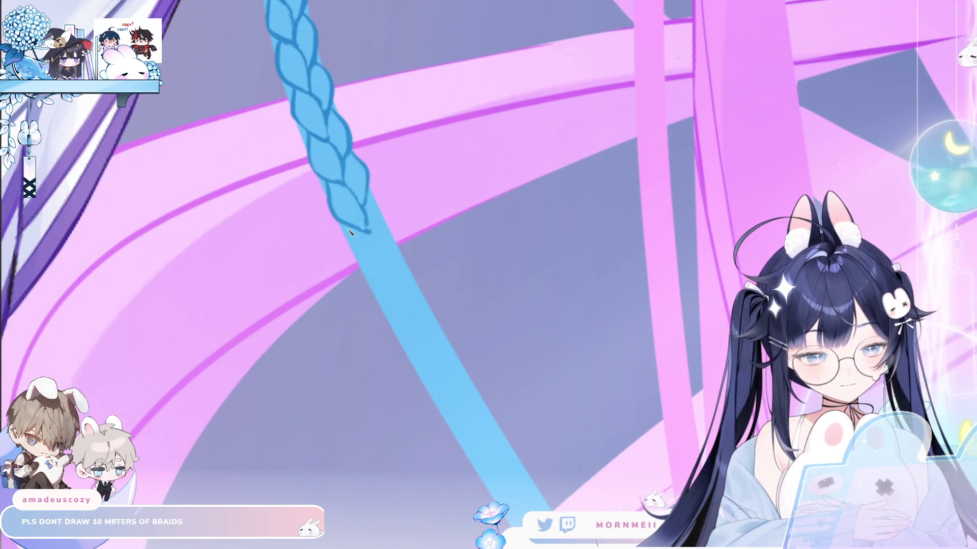
{"action": "mouse_move", "coordinate": [350, 228]}
{"action": "left_mouse_down"}
{"action": "mouse_move", "coordinate": [359, 260]}
{"action": "mouse_move", "coordinate": [396, 270]}
{"action": "left_mouse_up"}
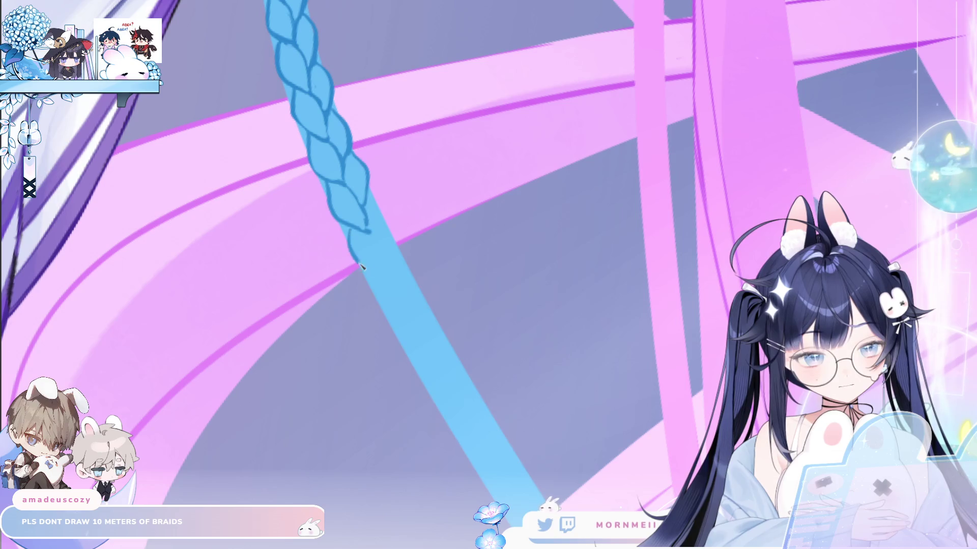
{"action": "key", "text": "ctrl+z"}
{"action": "left_click_drag", "start_coordinate": [351, 229], "coordinate": [357, 266]}
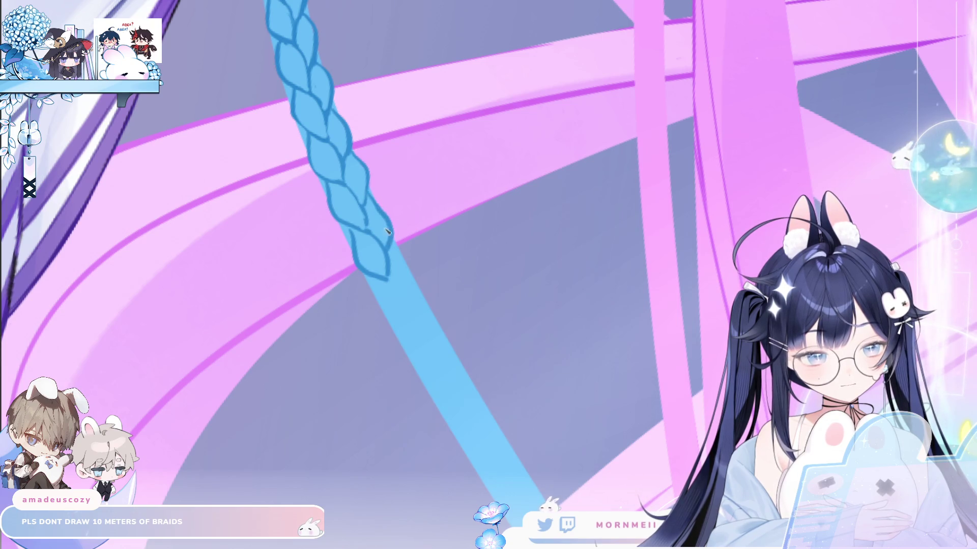
{"action": "left_click_drag", "start_coordinate": [373, 200], "coordinate": [386, 215]}
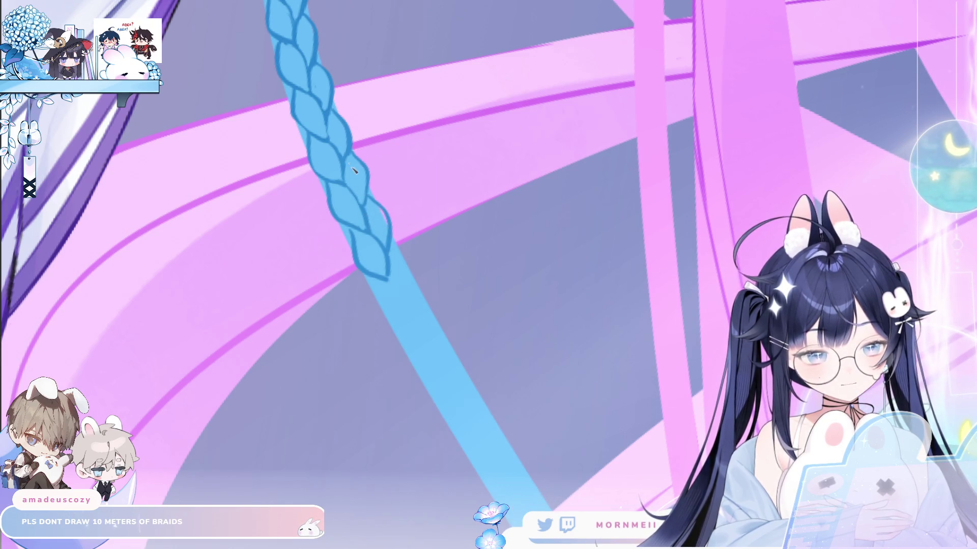
{"action": "left_click_drag", "start_coordinate": [410, 250], "coordinate": [366, 231]}
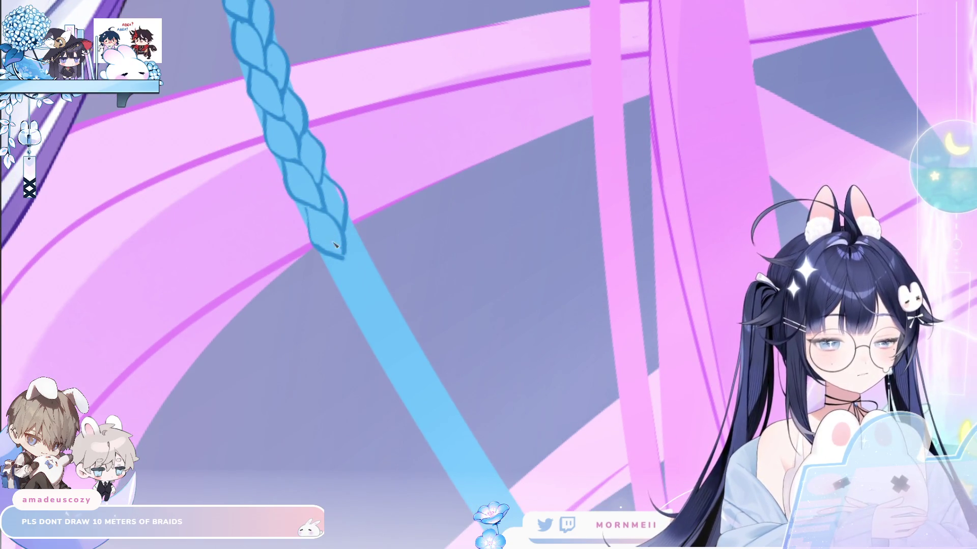